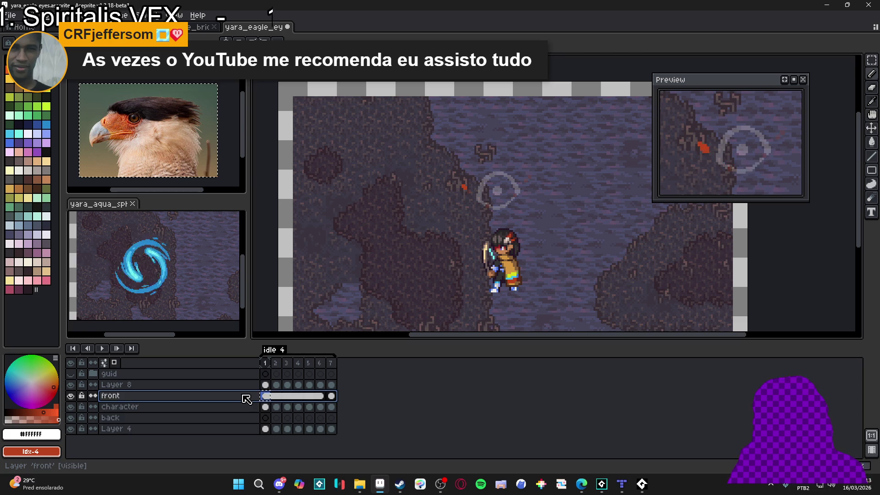
Step: Add Layer 11 above 'front' and paste the white eye ring into its frame 1
{"action": "key", "text": "shift+n"}
{"action": "left_click", "coordinate": [265, 395]}
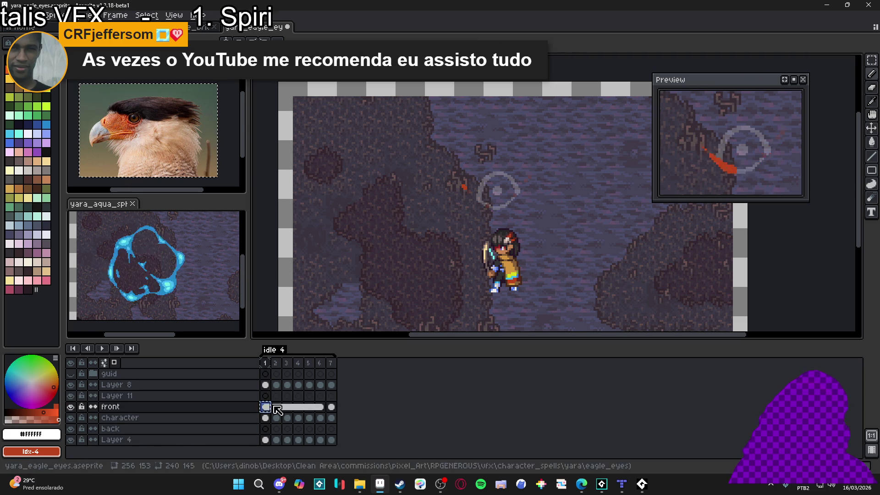
{"action": "key", "text": "ctrl+v"}
{"action": "key", "text": "Return"}
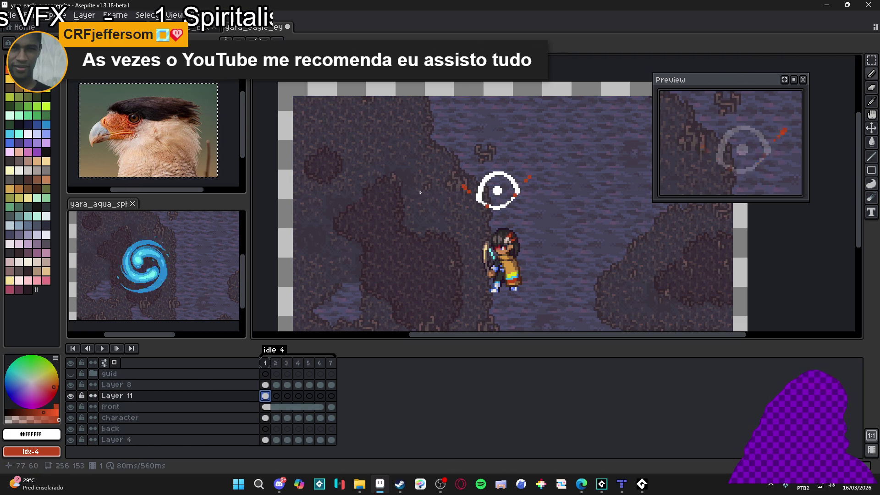
Step: Place the pasted ring and compare frame 1 against frame 2
{"action": "left_click", "coordinate": [265, 363]}
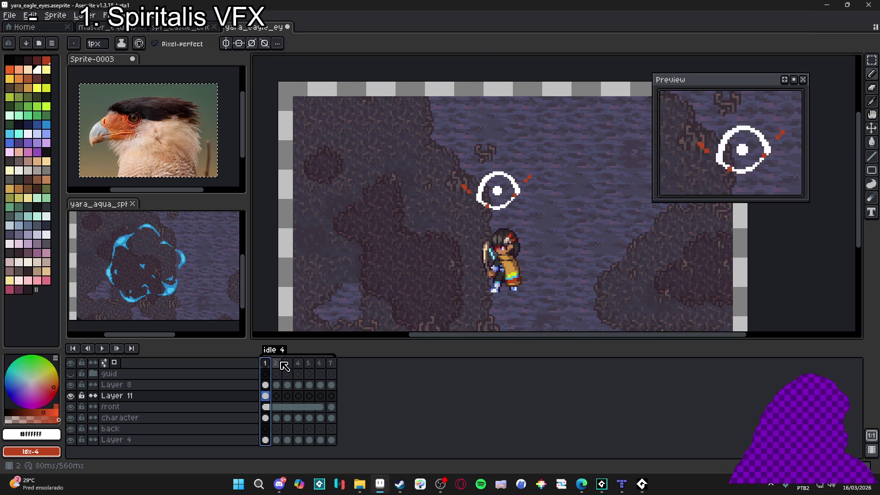
{"action": "left_click", "coordinate": [278, 363]}
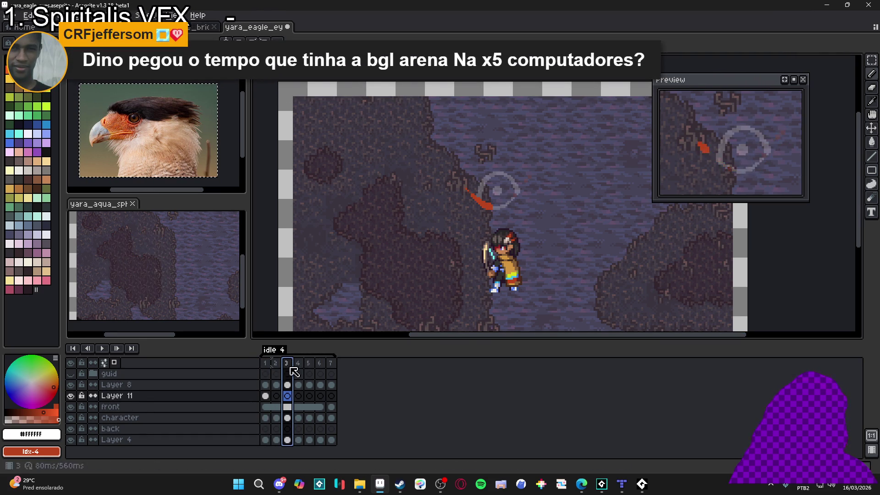
{"action": "left_click", "coordinate": [265, 397]}
Step: Zoom in, thicken the ring's lower edge with a white line, and fill the outline gap
{"action": "scroll", "coordinate": [509, 218], "scroll_direction": "up", "scroll_amount": 2}
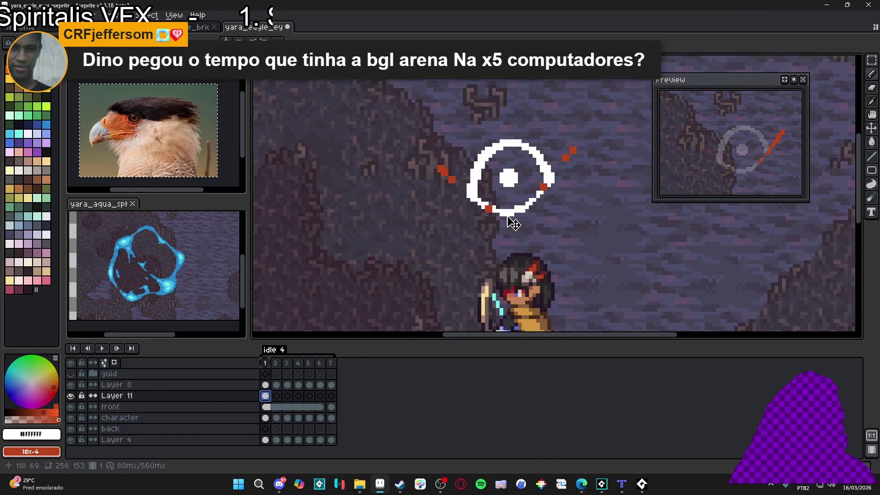
{"action": "scroll", "coordinate": [503, 213], "scroll_direction": "up", "scroll_amount": 1}
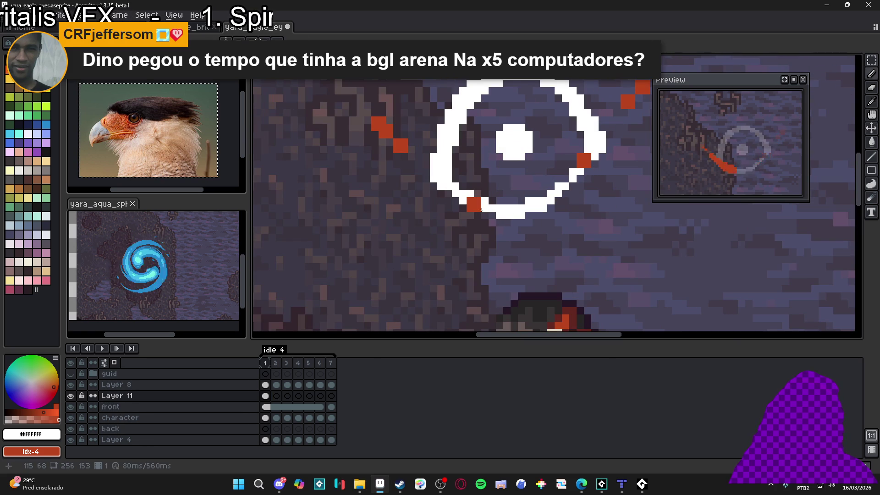
{"action": "scroll", "coordinate": [477, 209], "scroll_direction": "down", "scroll_amount": 1}
{"action": "scroll", "coordinate": [452, 225], "scroll_direction": "up", "scroll_amount": 1}
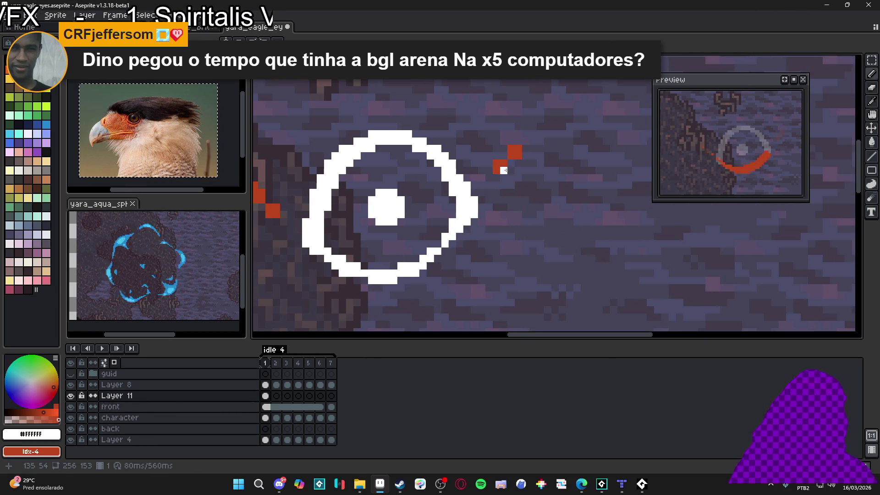
{"action": "scroll", "coordinate": [504, 168], "scroll_direction": "down", "scroll_amount": 3}
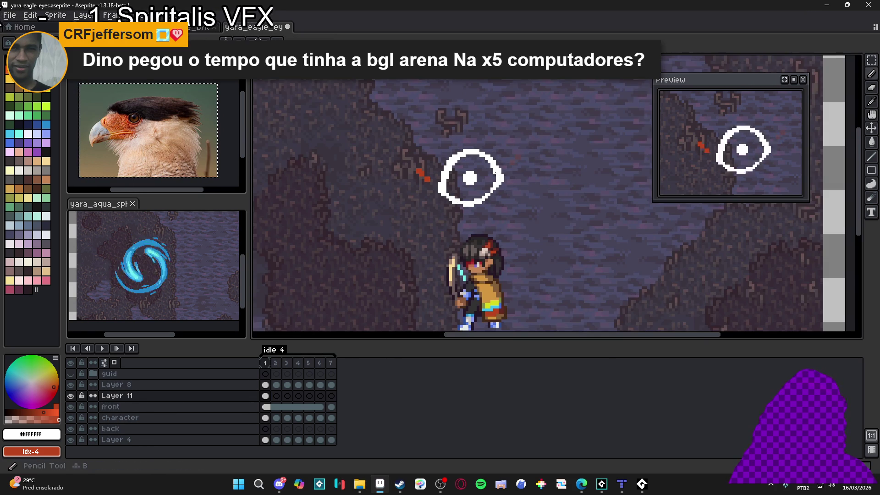
{"action": "left_click_drag", "start_coordinate": [481, 189], "coordinate": [471, 208]}
{"action": "scroll", "coordinate": [479, 199], "scroll_direction": "up", "scroll_amount": 2}
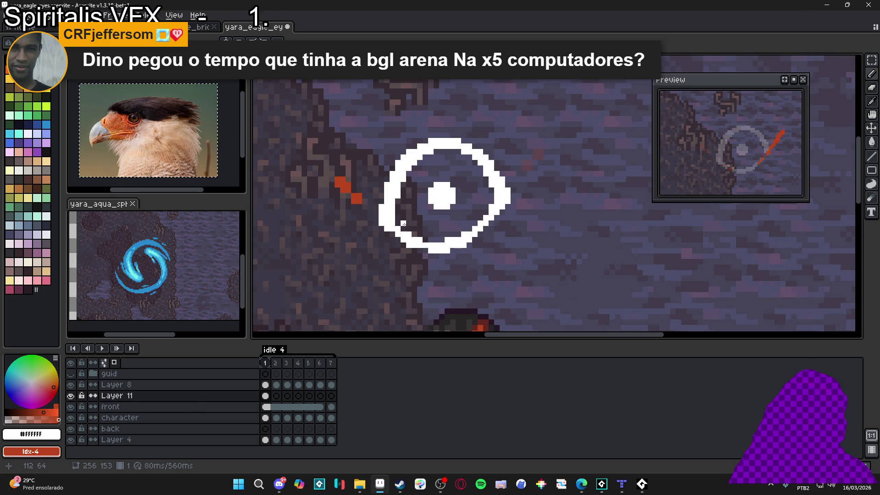
{"action": "left_click_drag", "start_coordinate": [400, 223], "coordinate": [434, 229]}
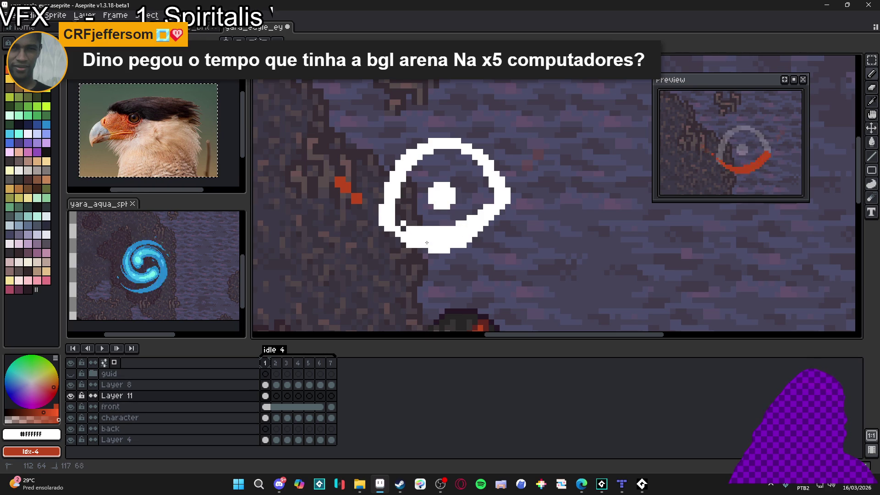
{"action": "left_click", "coordinate": [407, 226]}
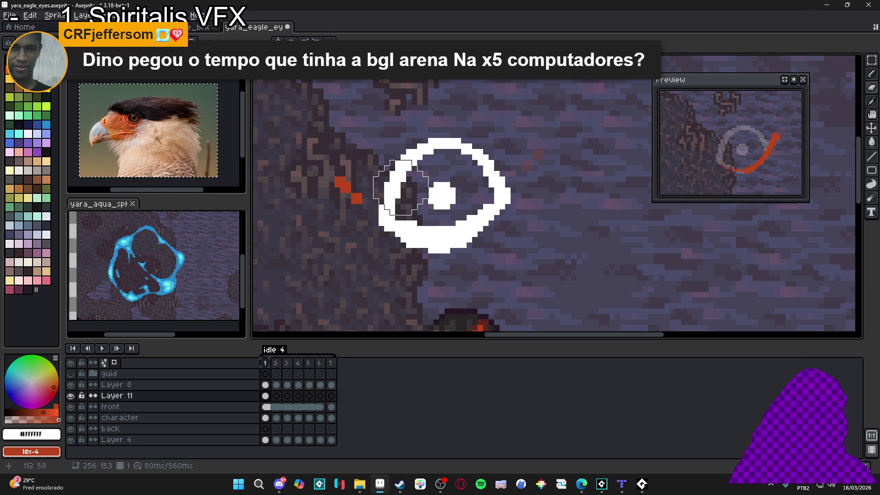
Step: Erase the ring's upper arc and pupil with an enlarged eraser
{"action": "key", "text": "e"}
{"action": "mouse_move", "coordinate": [399, 161]}
{"action": "left_mouse_down"}
{"action": "mouse_move", "coordinate": [434, 193]}
{"action": "mouse_move", "coordinate": [507, 172]}
{"action": "mouse_move", "coordinate": [464, 141]}
{"action": "mouse_move", "coordinate": [429, 157]}
{"action": "left_mouse_up"}
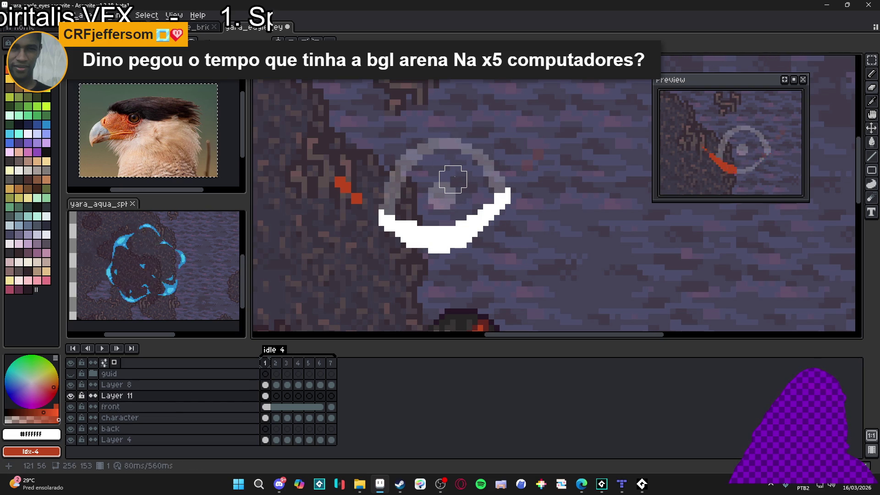
{"action": "scroll", "coordinate": [453, 179], "scroll_direction": "down", "scroll_amount": 1}
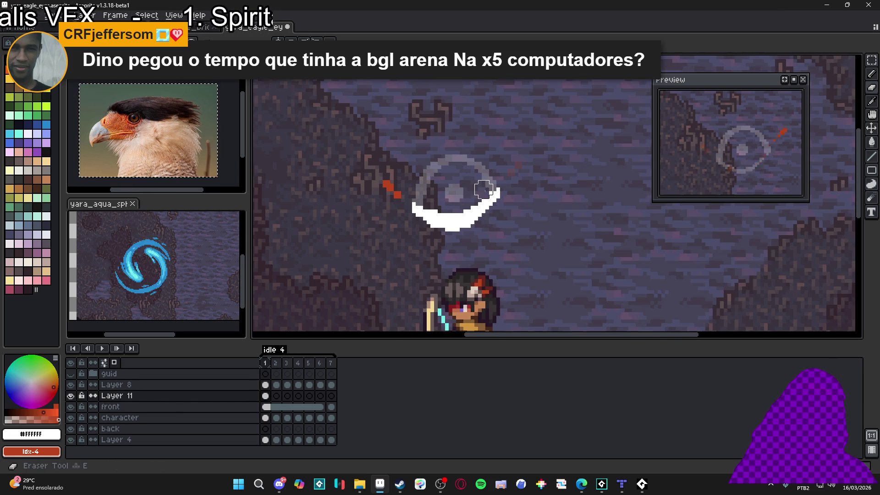
{"action": "scroll", "coordinate": [493, 199], "scroll_direction": "up", "scroll_amount": 3}
Step: Trim a few pixels off the crescent's right tip
{"action": "left_click", "coordinate": [507, 198]}
{"action": "left_click", "coordinate": [537, 183]}
{"action": "scroll", "coordinate": [537, 183], "scroll_direction": "down", "scroll_amount": 3}
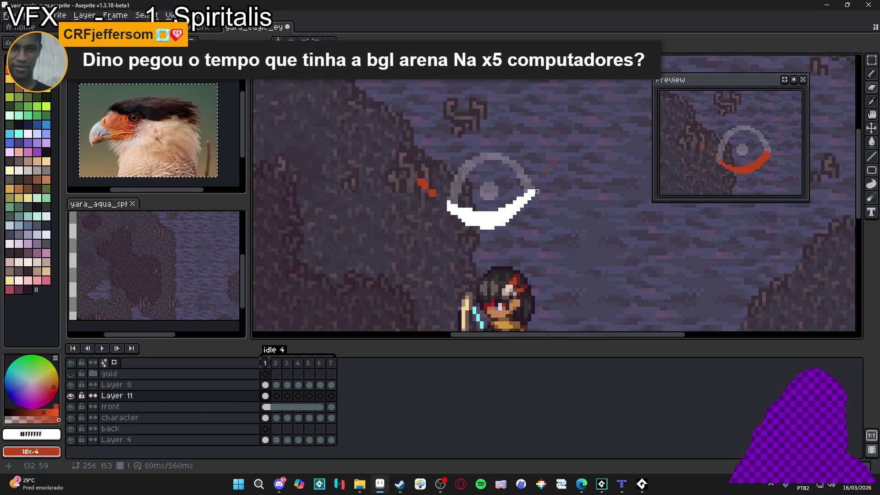
{"action": "key", "text": "b"}
{"action": "scroll", "coordinate": [510, 210], "scroll_direction": "up", "scroll_amount": 3}
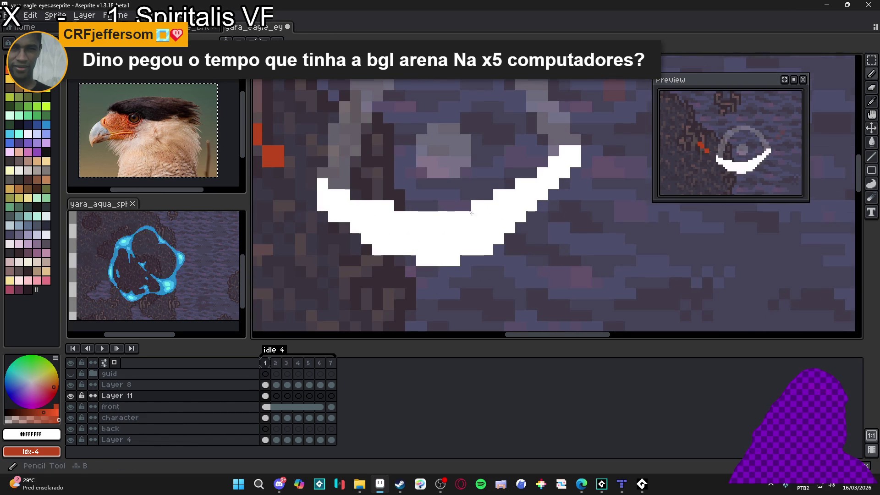
{"action": "scroll", "coordinate": [467, 215], "scroll_direction": "down", "scroll_amount": 2}
{"action": "scroll", "coordinate": [403, 233], "scroll_direction": "up", "scroll_amount": 2}
{"action": "scroll", "coordinate": [433, 234], "scroll_direction": "down", "scroll_amount": 4}
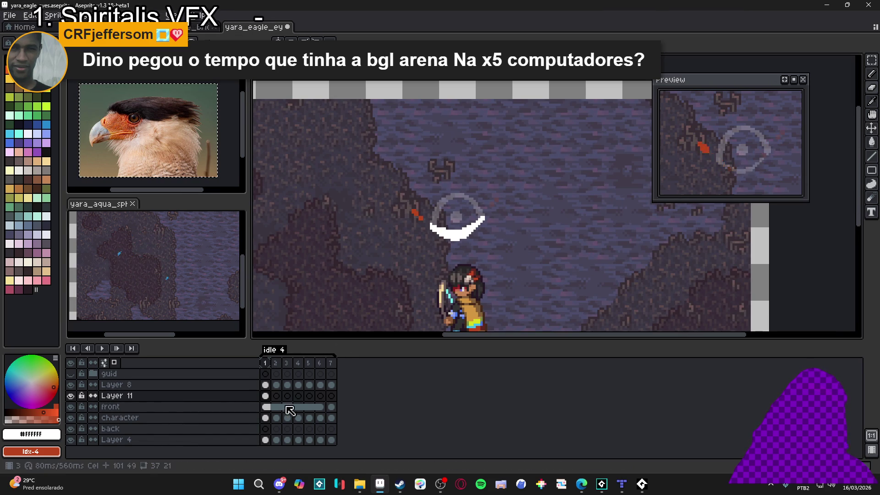
Step: Preview frames 2 and 7 against frame 1's white crescent
{"action": "left_click", "coordinate": [276, 388]}
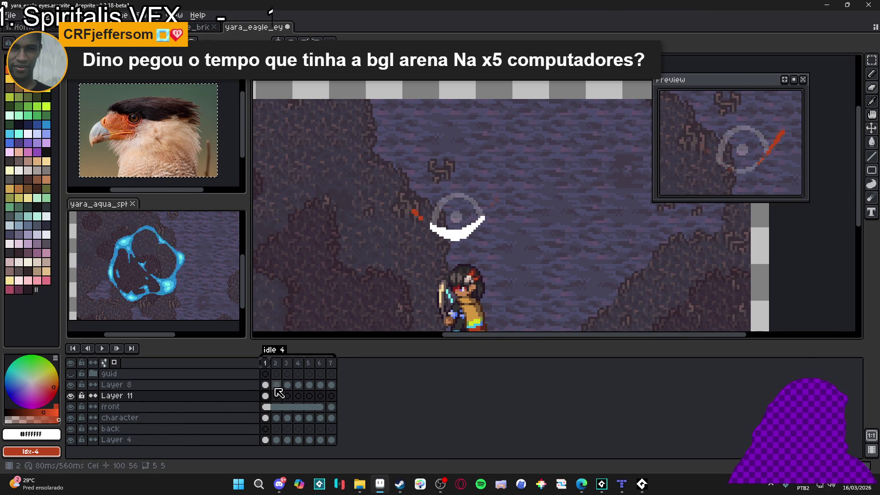
{"action": "left_click", "coordinate": [266, 397]}
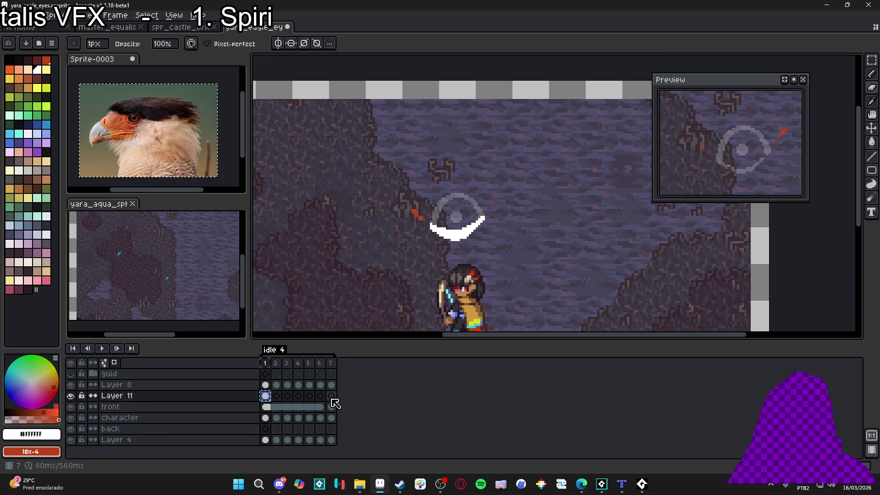
{"action": "left_click", "coordinate": [332, 395]}
{"action": "left_click", "coordinate": [265, 396]}
{"action": "left_click", "coordinate": [278, 365]}
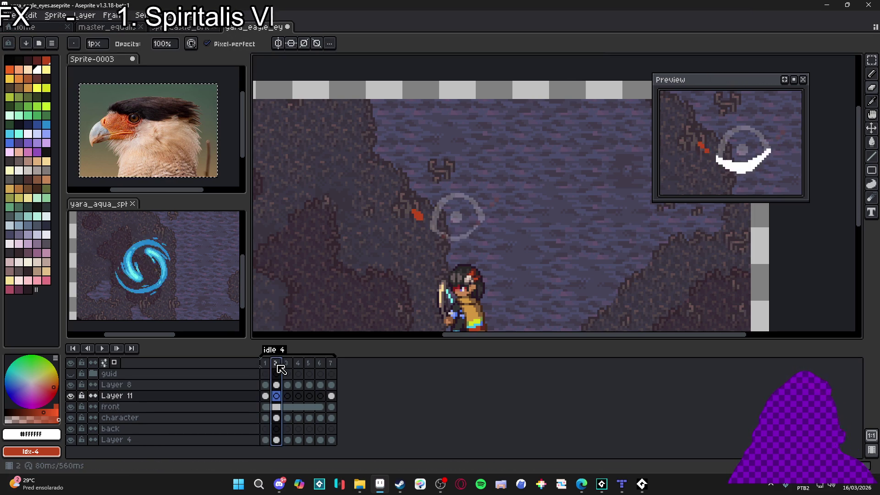
{"action": "key", "text": "Left"}
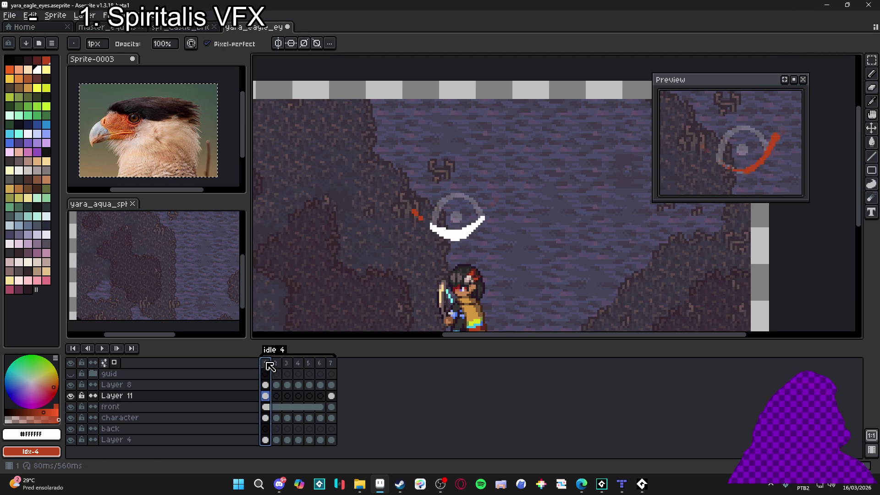
Step: Hide the 'front' layer's grey guide ring and compare frames 1 and 2
{"action": "left_click", "coordinate": [70, 407]}
{"action": "left_click", "coordinate": [280, 366]}
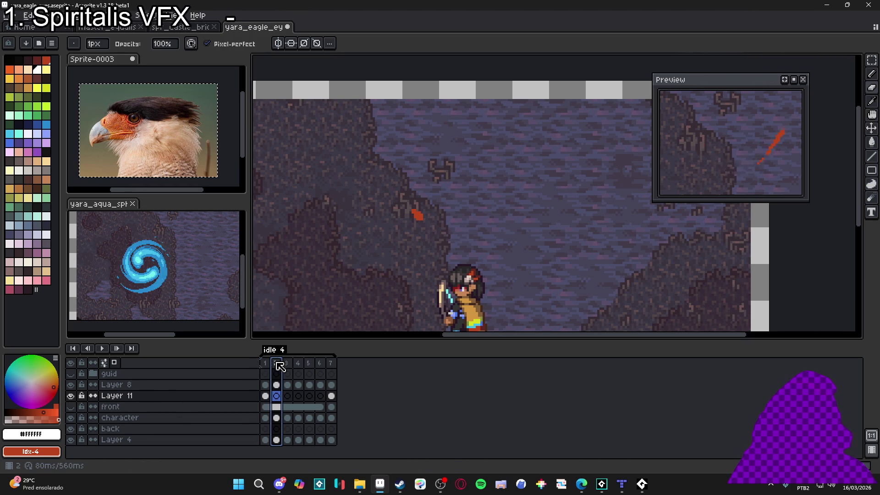
{"action": "left_click", "coordinate": [265, 396]}
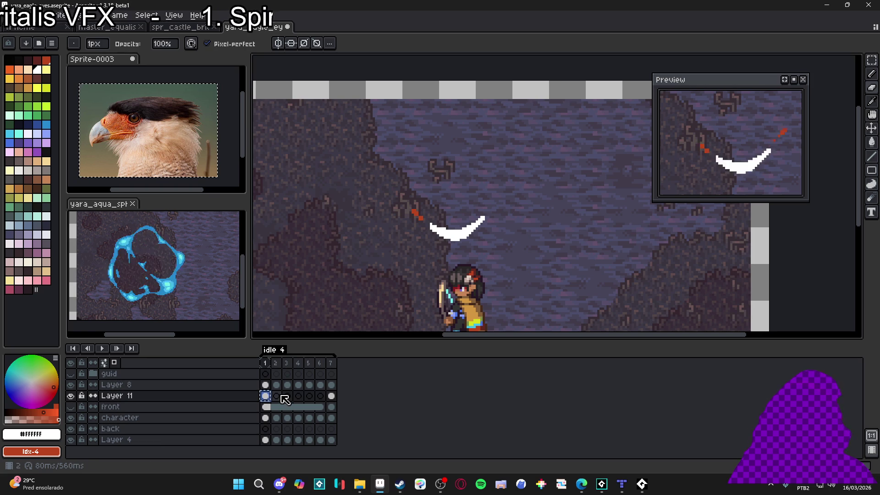
Step: Step through frames 2 to 7 of the slash animation, then return to frame 1
{"action": "left_click", "coordinate": [281, 396]}
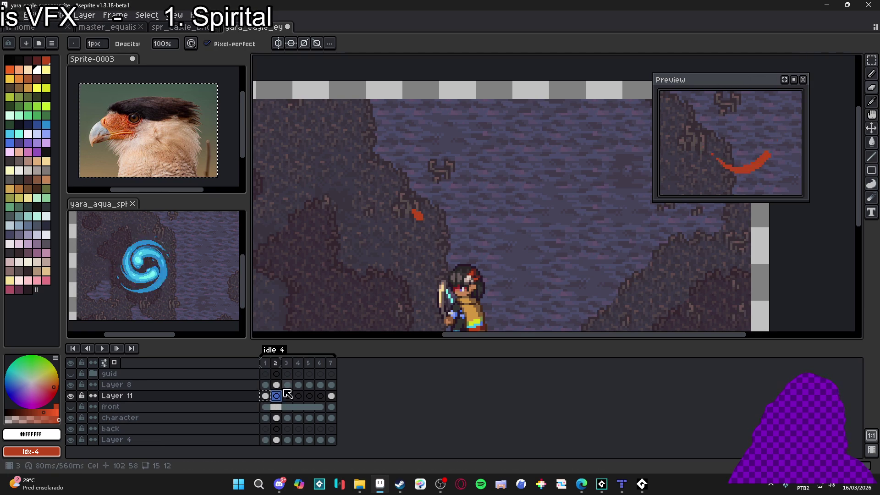
{"action": "left_click", "coordinate": [287, 397]}
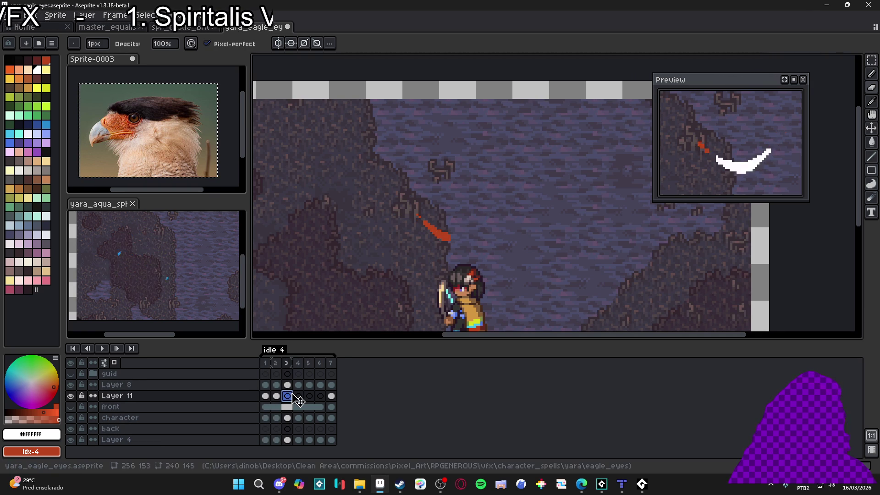
{"action": "left_click", "coordinate": [288, 397]}
{"action": "left_click", "coordinate": [298, 397]}
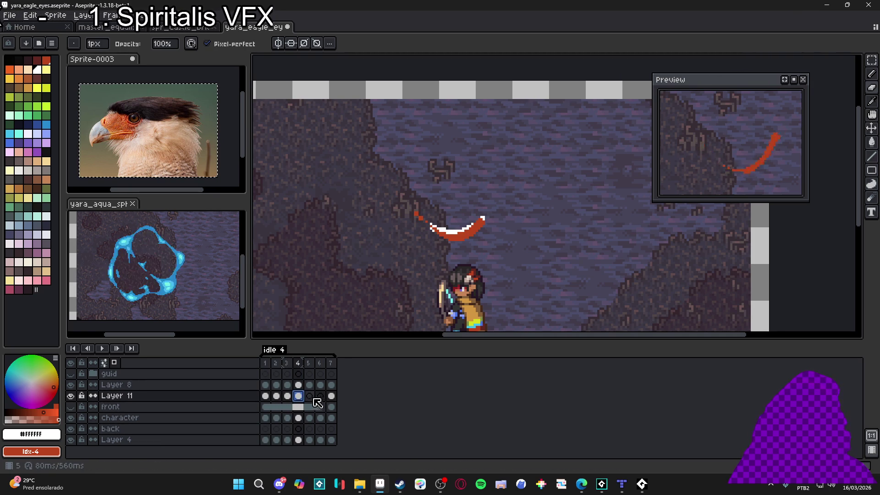
{"action": "left_click", "coordinate": [309, 397]}
{"action": "left_click", "coordinate": [320, 397]}
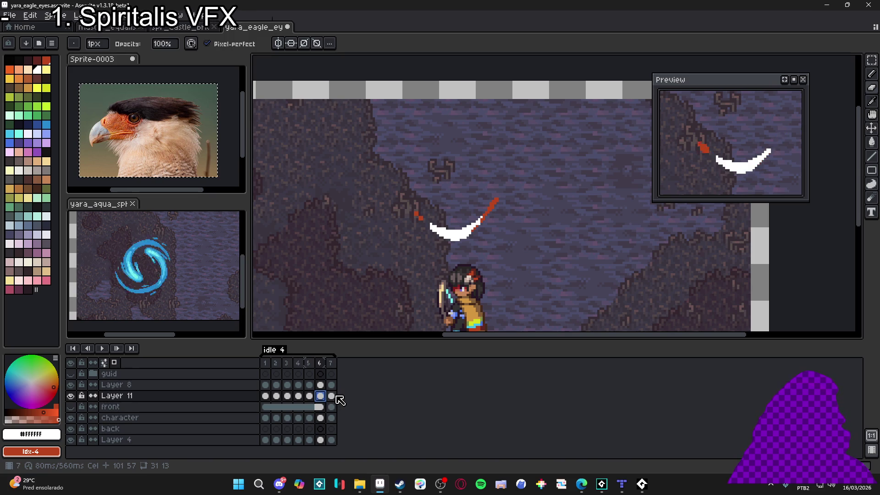
{"action": "left_click", "coordinate": [332, 396]}
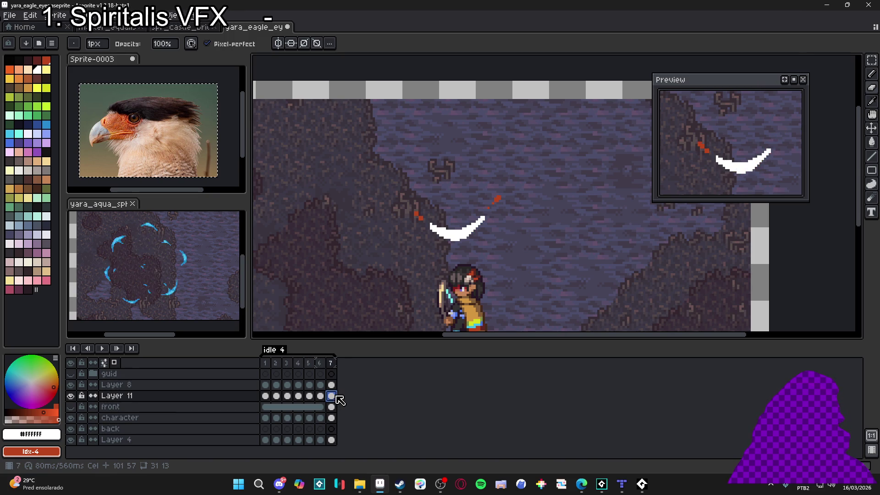
{"action": "left_click", "coordinate": [266, 396]}
{"action": "scroll", "coordinate": [330, 320], "scroll_direction": "up", "scroll_amount": 2}
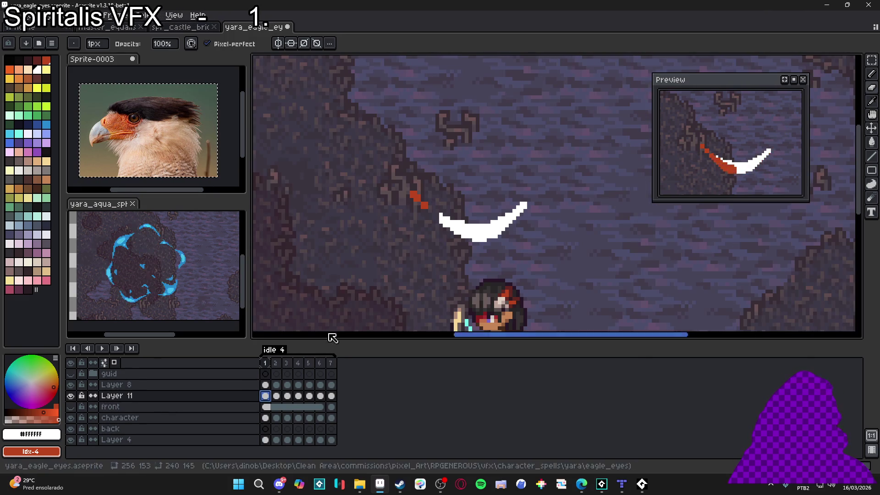
Step: Erase the stray red pixels below the crescent and check Layer 11's frame 2
{"action": "key", "text": "e"}
{"action": "left_click", "coordinate": [426, 208]}
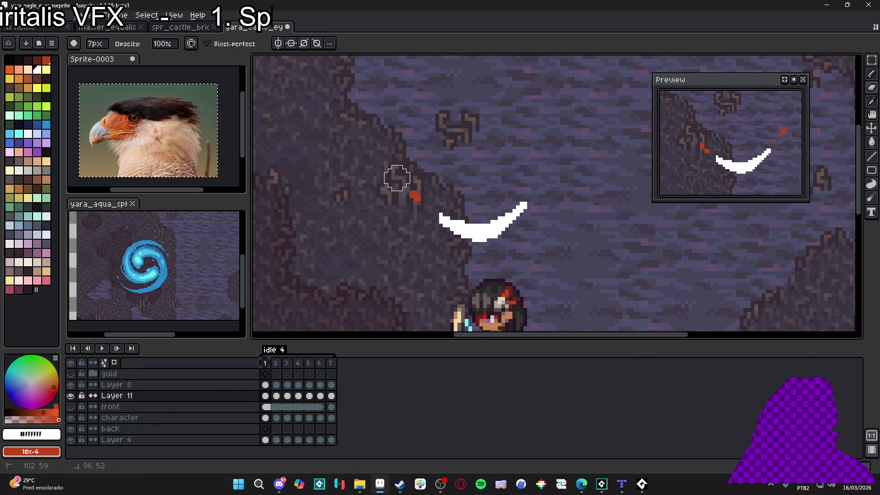
{"action": "left_click", "coordinate": [276, 386]}
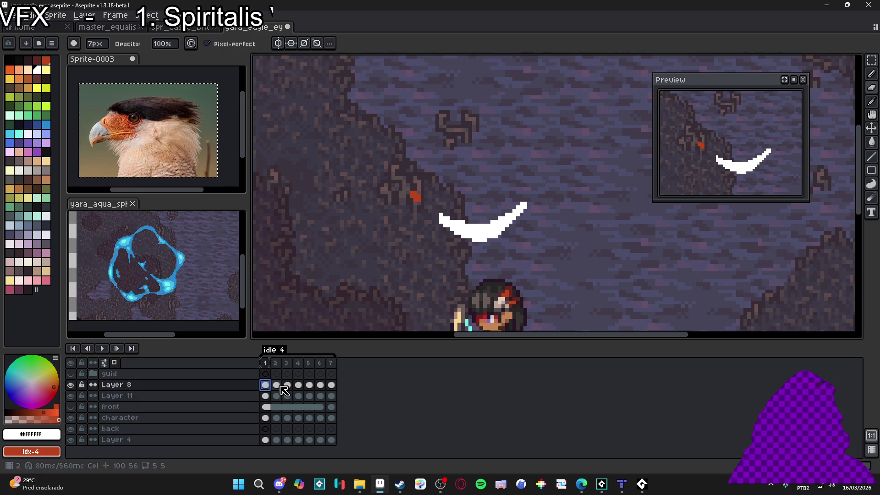
{"action": "left_click", "coordinate": [272, 400]}
{"action": "left_click_drag", "start_coordinate": [274, 397], "coordinate": [294, 402]}
Step: On Layer 11's frame 3, erase most of the white crescent with the 7px brush
{"action": "left_click", "coordinate": [289, 397]}
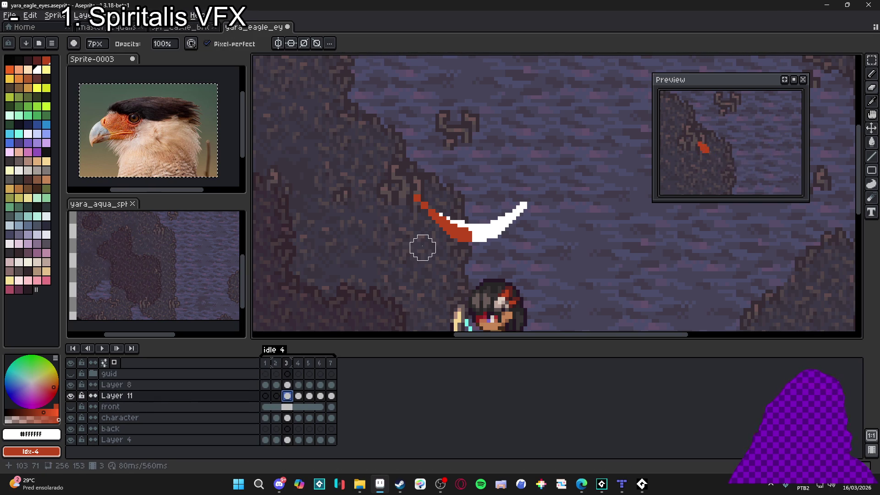
{"action": "scroll", "coordinate": [472, 221], "scroll_direction": "up", "scroll_amount": 1}
{"action": "key", "text": "v"}
{"action": "key", "text": "ctrl+d"}
{"action": "key", "text": "b"}
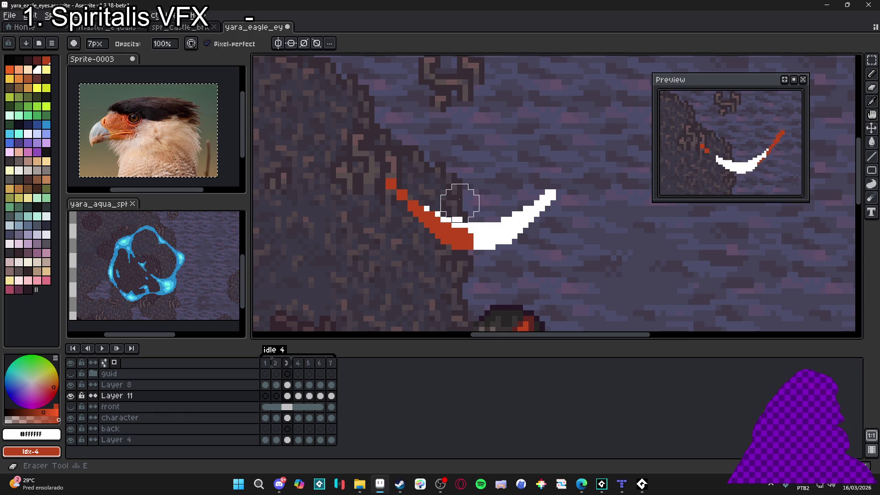
{"action": "mouse_move", "coordinate": [487, 214]}
{"action": "left_mouse_down"}
{"action": "mouse_move", "coordinate": [488, 236]}
{"action": "mouse_move", "coordinate": [499, 242]}
{"action": "mouse_move", "coordinate": [580, 171]}
{"action": "left_mouse_up"}
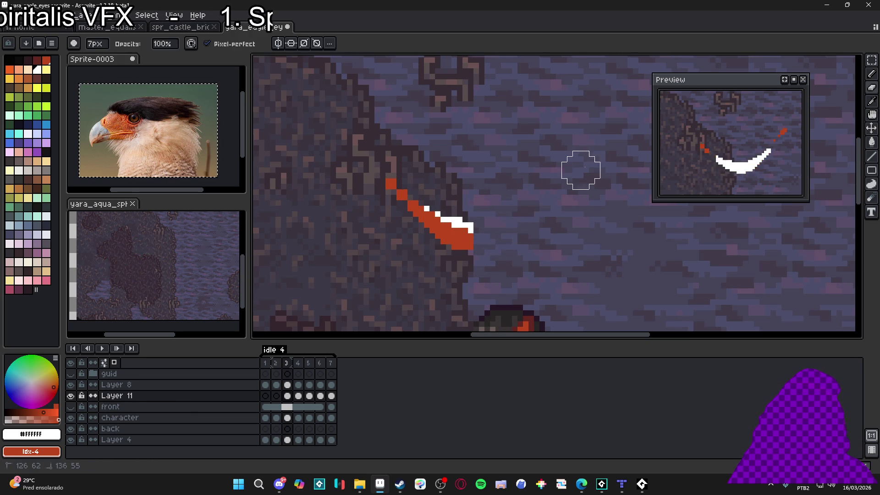
Step: Step through frames 4 to 7 to review the crescent
{"action": "key", "text": "Right"}
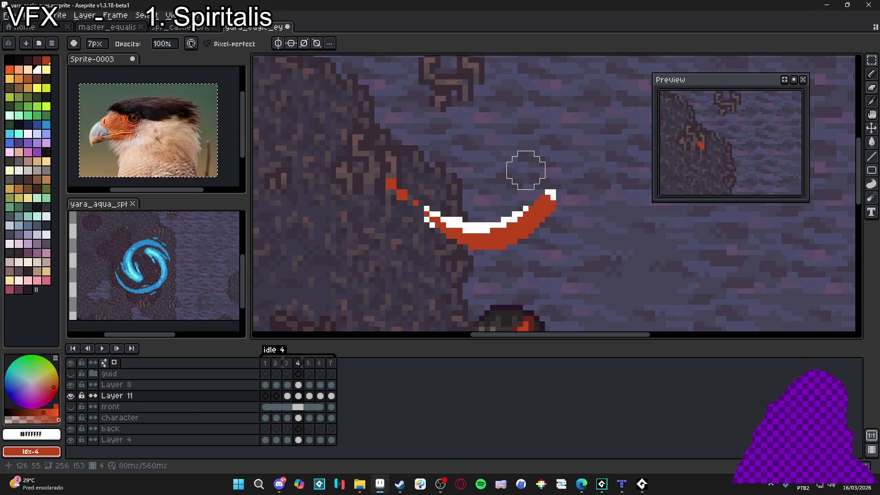
{"action": "key", "text": "Right"}
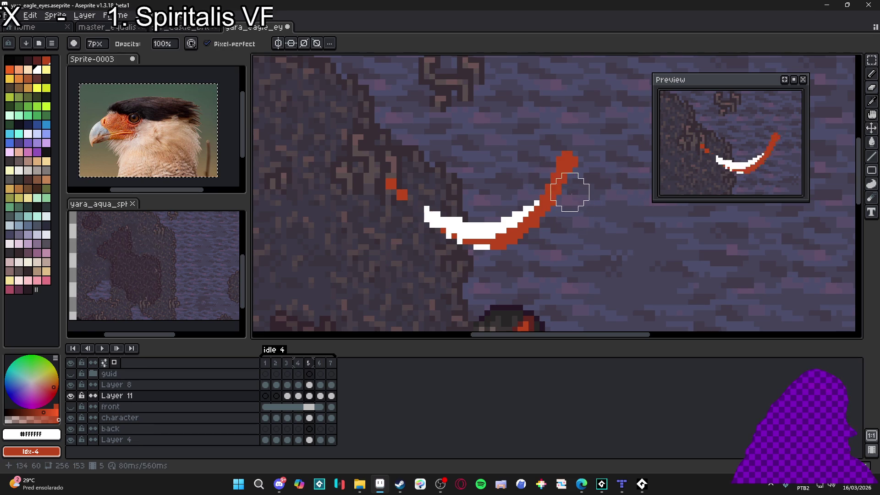
{"action": "key", "text": "Right"}
{"action": "key", "text": "Right"}
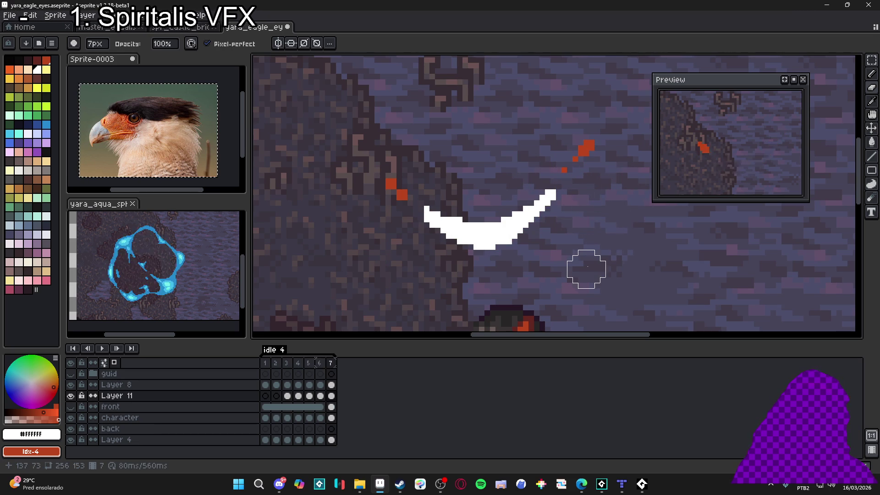
{"action": "scroll", "coordinate": [586, 269], "scroll_direction": "down", "scroll_amount": 5}
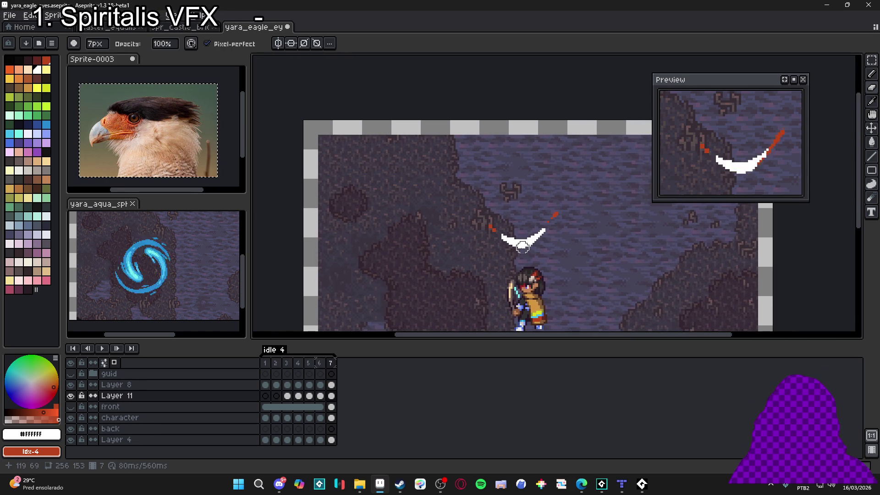
{"action": "left_click", "coordinate": [276, 384]}
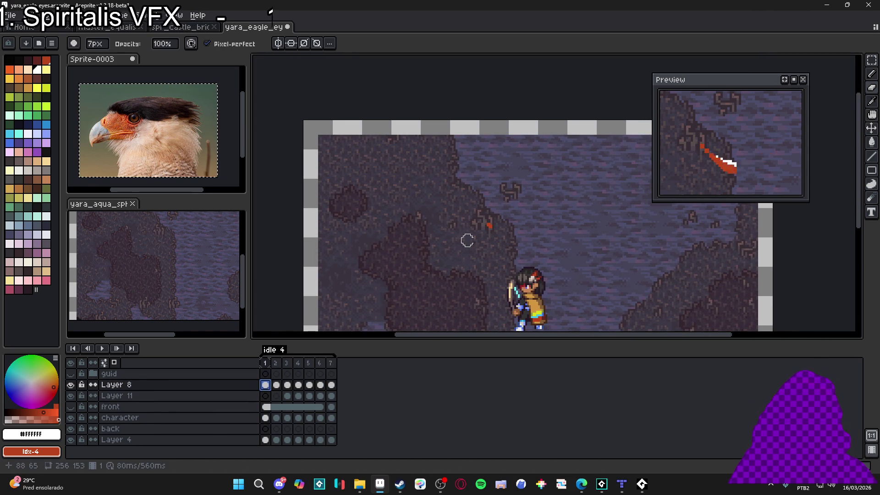
{"action": "scroll", "coordinate": [481, 224], "scroll_direction": "up", "scroll_amount": 3}
{"action": "key", "text": "Right"}
{"action": "left_click", "coordinate": [495, 228]}
{"action": "key", "text": "Right"}
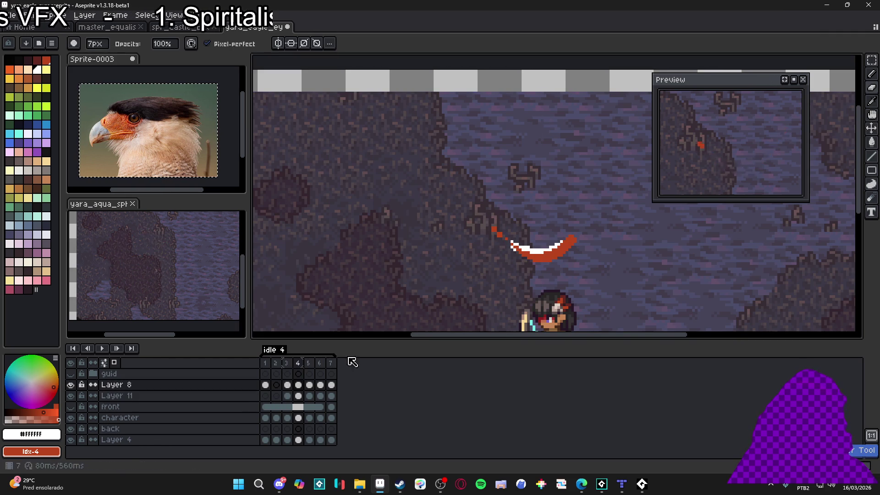
{"action": "key", "text": "v"}
{"action": "scroll", "coordinate": [532, 242], "scroll_direction": "up", "scroll_amount": 2}
{"action": "key", "text": "Down"}
{"action": "key", "text": "b"}
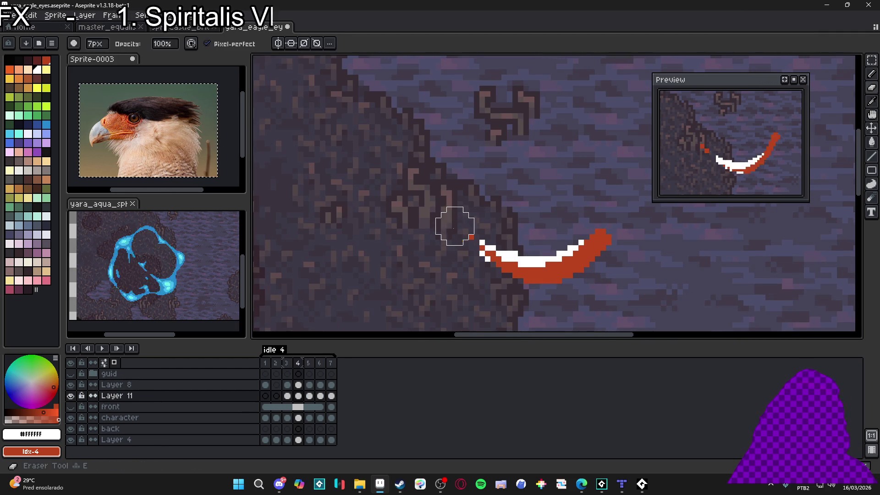
{"action": "key", "text": "Left"}
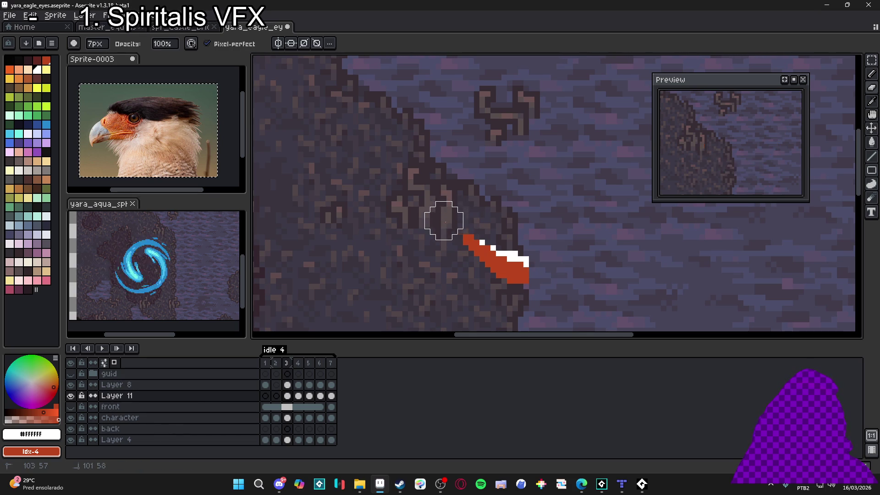
{"action": "key", "text": "Right"}
{"action": "key", "text": "Return"}
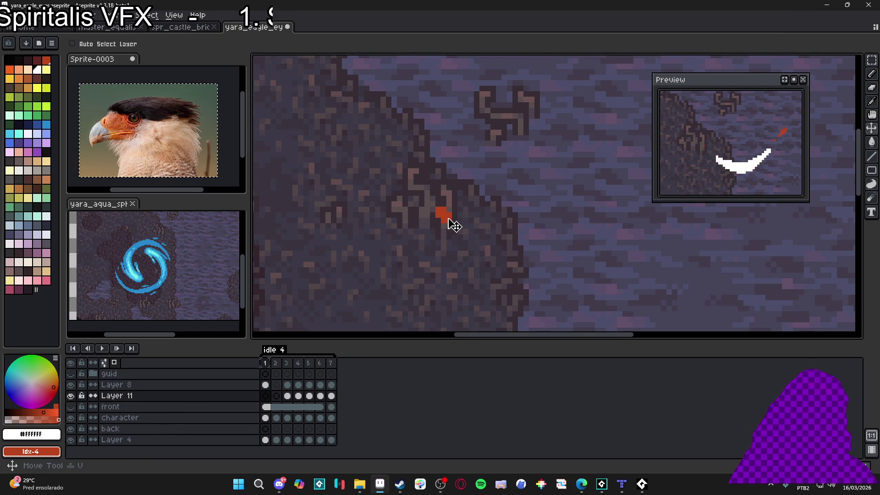
{"action": "key", "text": "alt+Up"}
{"action": "scroll", "coordinate": [449, 215], "scroll_direction": "down", "scroll_amount": 3}
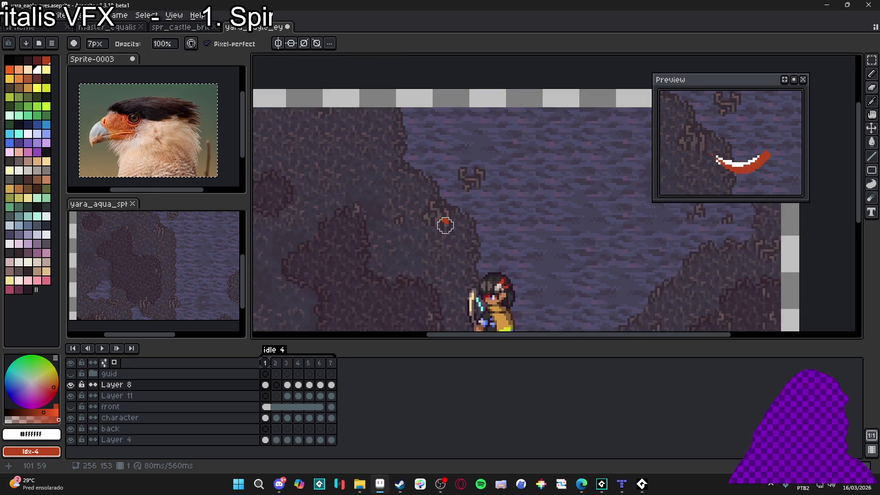
{"action": "scroll", "coordinate": [446, 225], "scroll_direction": "down", "scroll_amount": 1}
{"action": "scroll", "coordinate": [445, 224], "scroll_direction": "down", "scroll_amount": 2}
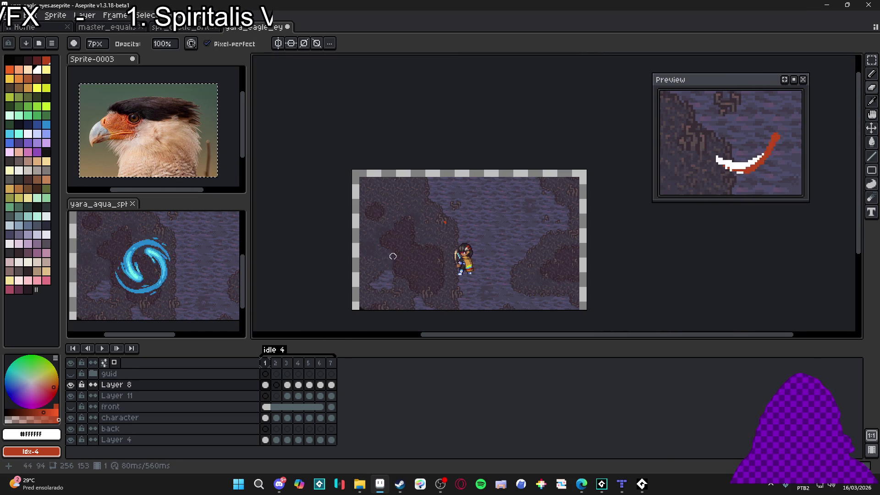
{"action": "left_click", "coordinate": [278, 364]}
Step: Touch up the crescent's edge pixels on frames 4 and 5 with a 1px pencil and eraser
{"action": "left_click", "coordinate": [289, 364]}
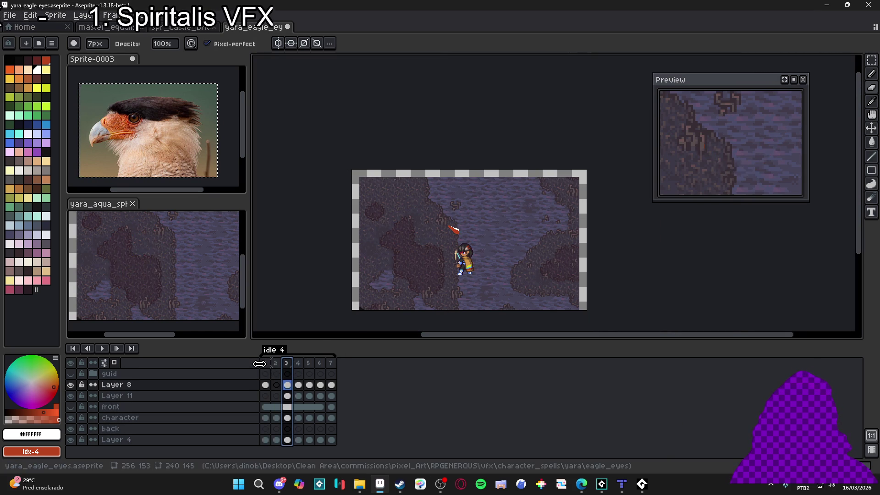
{"action": "left_click", "coordinate": [298, 365]}
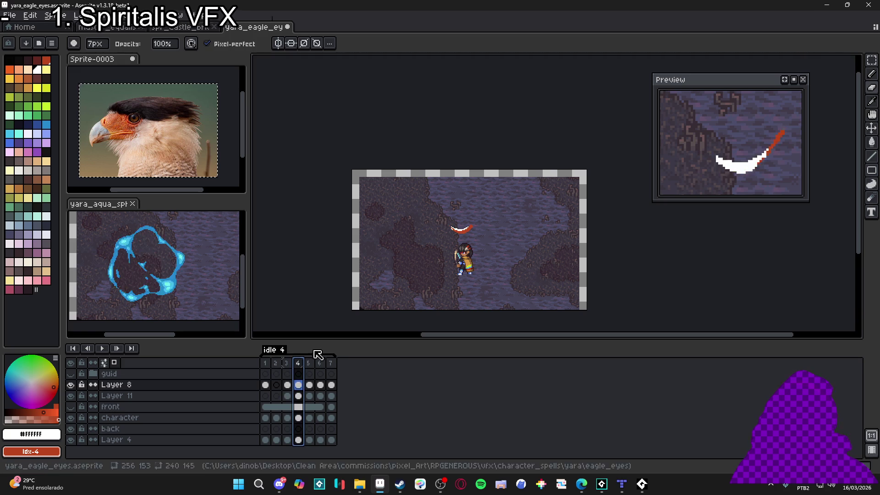
{"action": "scroll", "coordinate": [456, 224], "scroll_direction": "up", "scroll_amount": 4}
{"action": "key", "text": "Down"}
{"action": "key", "text": "b"}
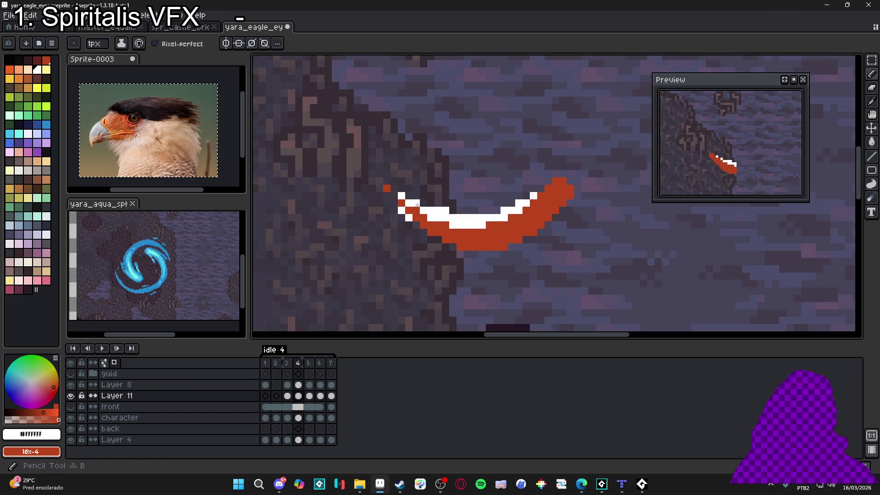
{"action": "key", "text": "e"}
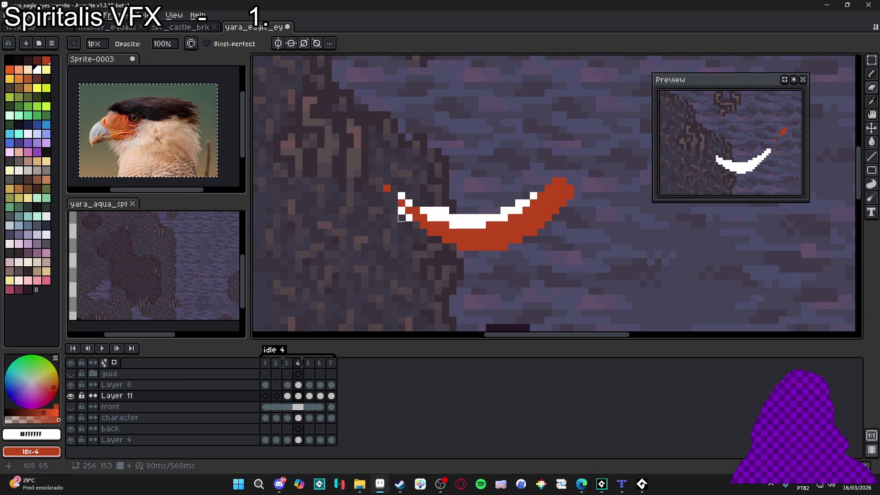
{"action": "key", "text": "Right"}
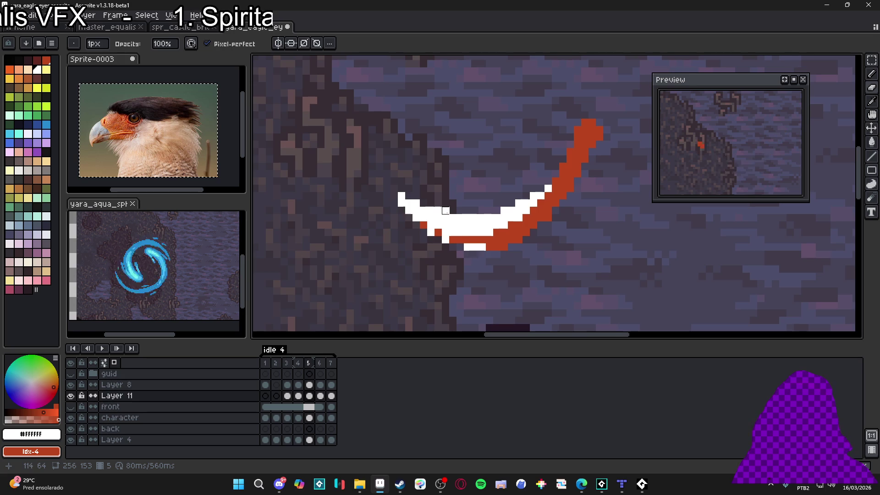
{"action": "key", "text": "e"}
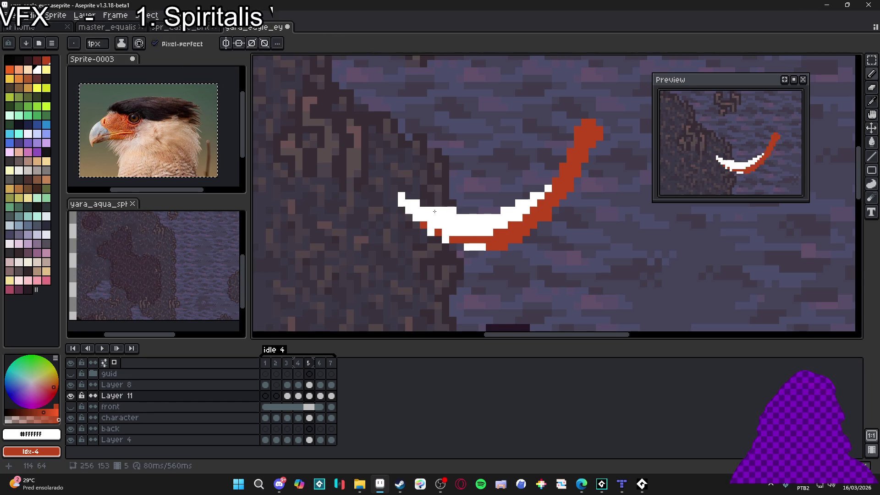
{"action": "key", "text": "ctrl+z"}
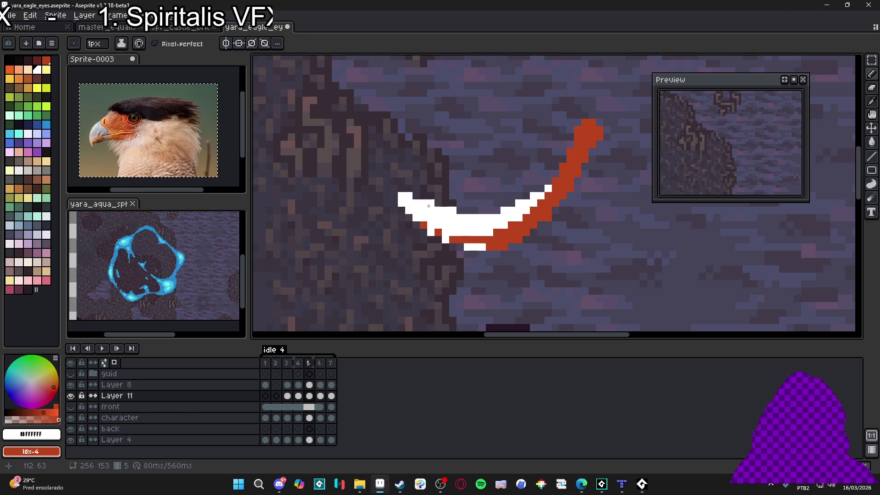
Step: Clean up the crescent edges on frames 6 and 7, then show the grey eye ring again
{"action": "key", "text": "period"}
{"action": "left_click", "coordinate": [309, 396]}
{"action": "left_click", "coordinate": [323, 397]}
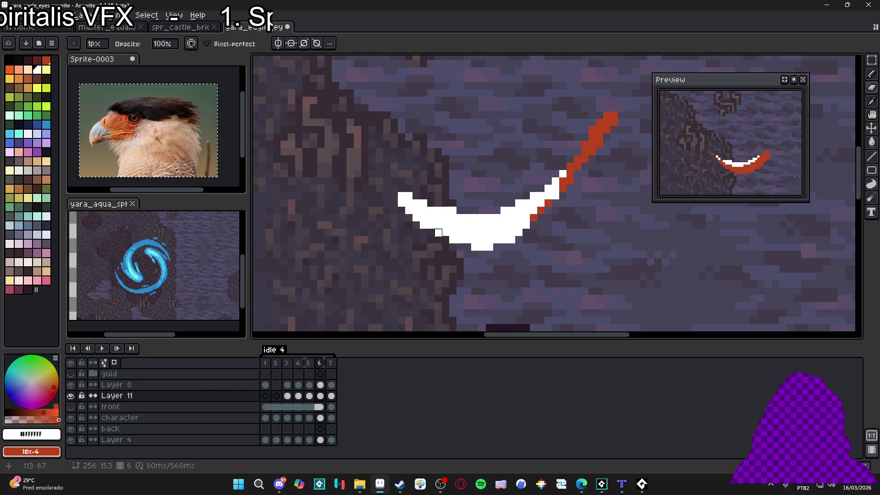
{"action": "left_click", "coordinate": [332, 396]}
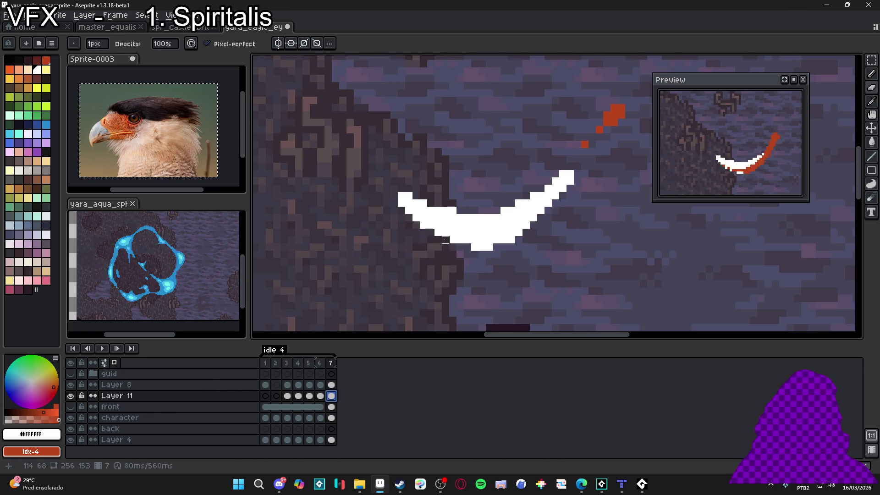
{"action": "key", "text": "ctrl+z"}
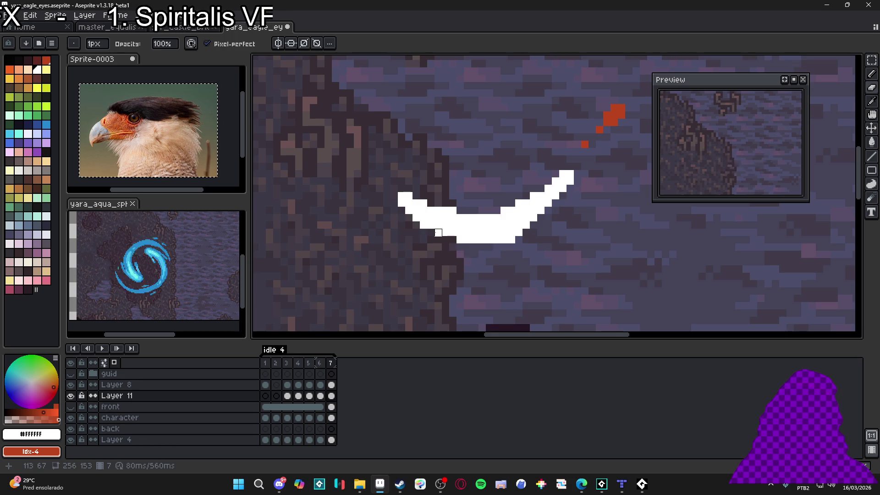
{"action": "key", "text": "e"}
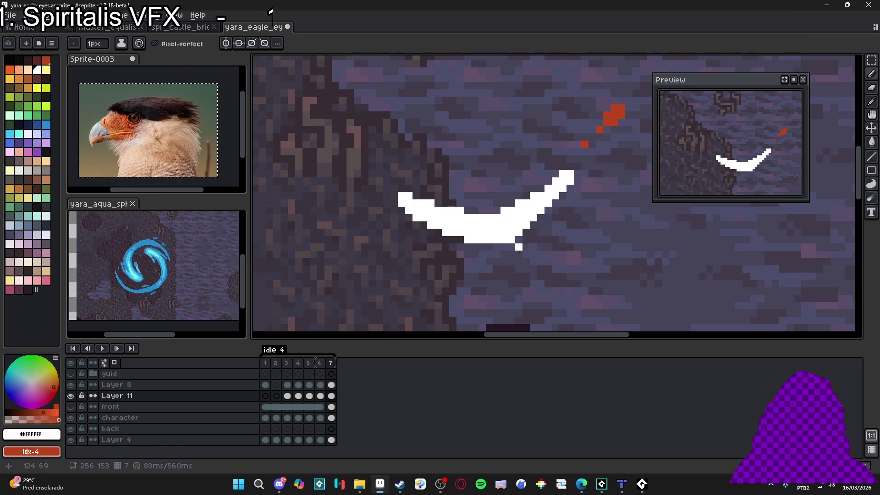
{"action": "scroll", "coordinate": [552, 218], "scroll_direction": "down", "scroll_amount": 2}
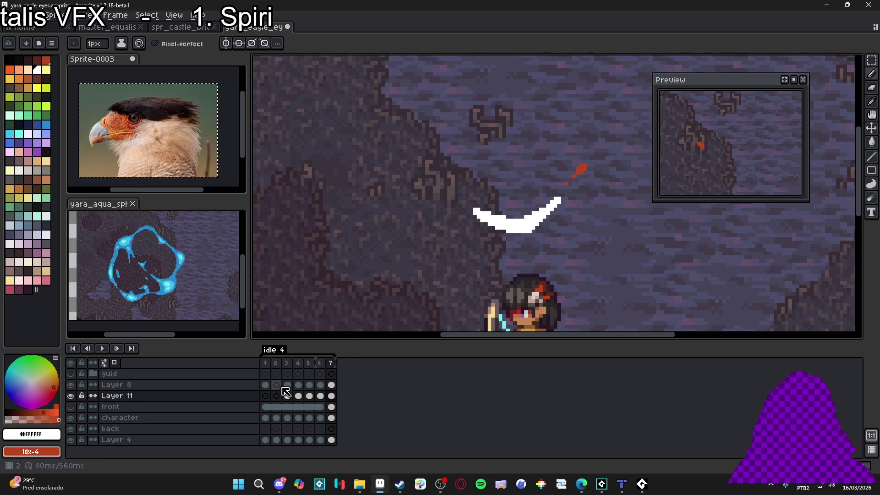
{"action": "left_click", "coordinate": [71, 406]}
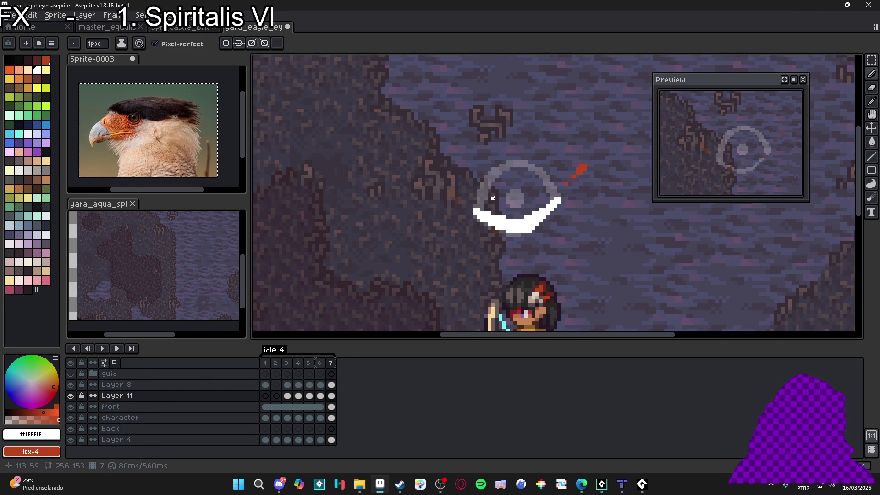
Step: Review frames 6 and 7 with the shortening red streak
{"action": "key", "text": "minus"}
{"action": "left_click", "coordinate": [320, 363]}
{"action": "left_click", "coordinate": [330, 363]}
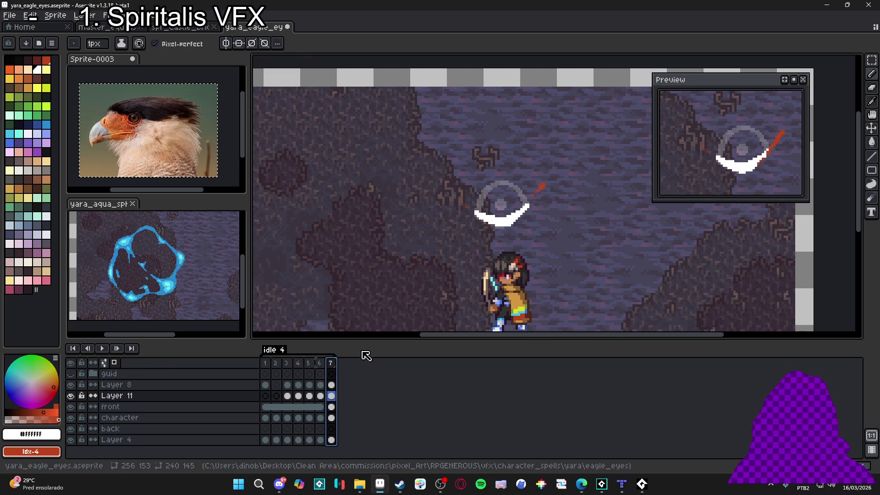
Step: Add frame 8 after frame 7 and delete the red streak from Layer 8 there
{"action": "key", "text": "alt+n"}
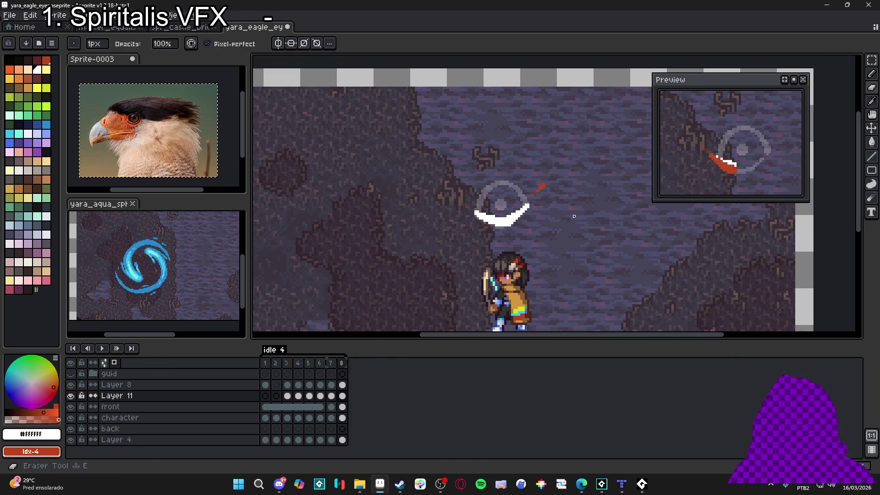
{"action": "scroll", "coordinate": [507, 183], "scroll_direction": "up", "scroll_amount": 3}
{"action": "key", "text": "Up"}
{"action": "scroll", "coordinate": [494, 160], "scroll_direction": "up", "scroll_amount": 2}
{"action": "key", "text": "Delete"}
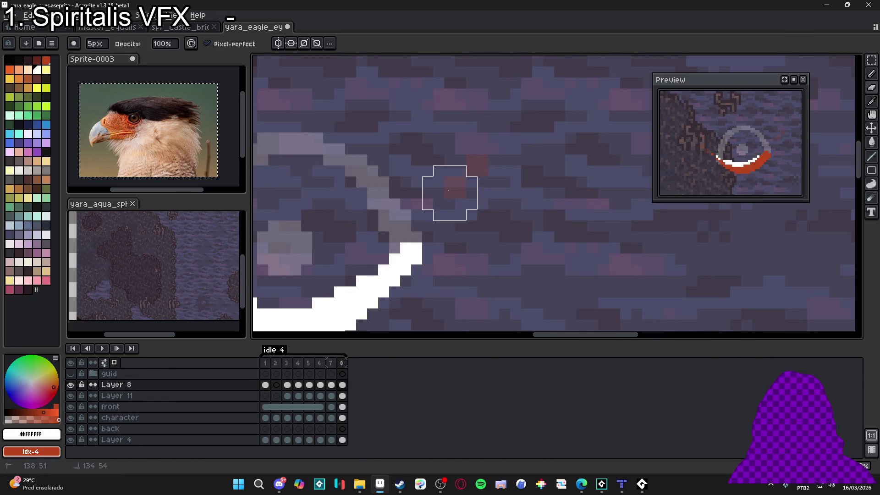
{"action": "scroll", "coordinate": [471, 181], "scroll_direction": "down", "scroll_amount": 3}
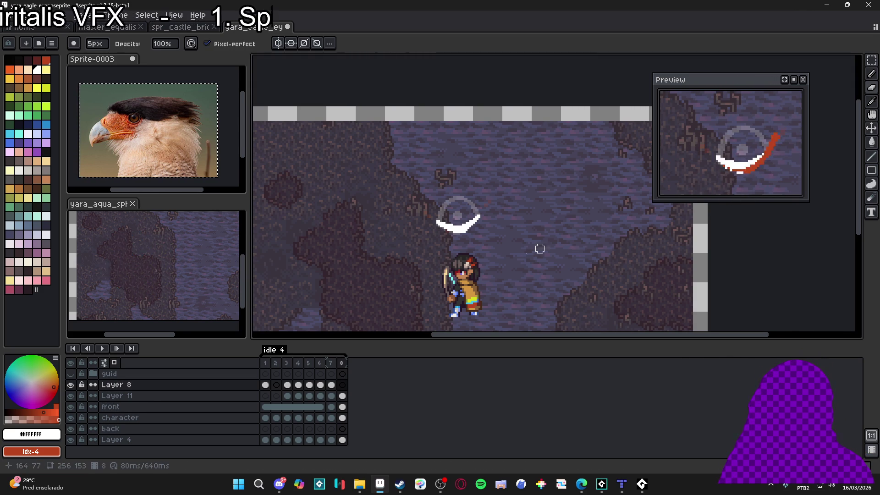
{"action": "left_click", "coordinate": [287, 365]}
{"action": "left_click", "coordinate": [298, 365]}
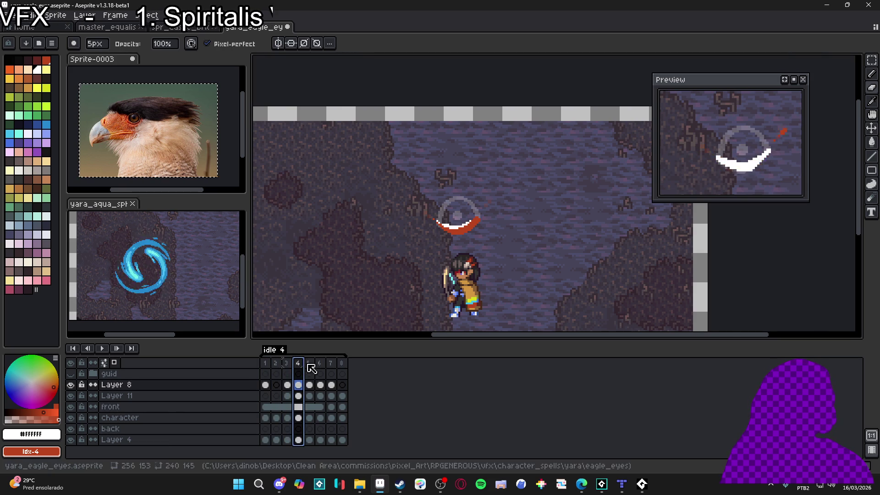
{"action": "left_click", "coordinate": [309, 366]}
{"action": "left_click", "coordinate": [320, 365]}
{"action": "scroll", "coordinate": [477, 215], "scroll_direction": "up", "scroll_amount": 4}
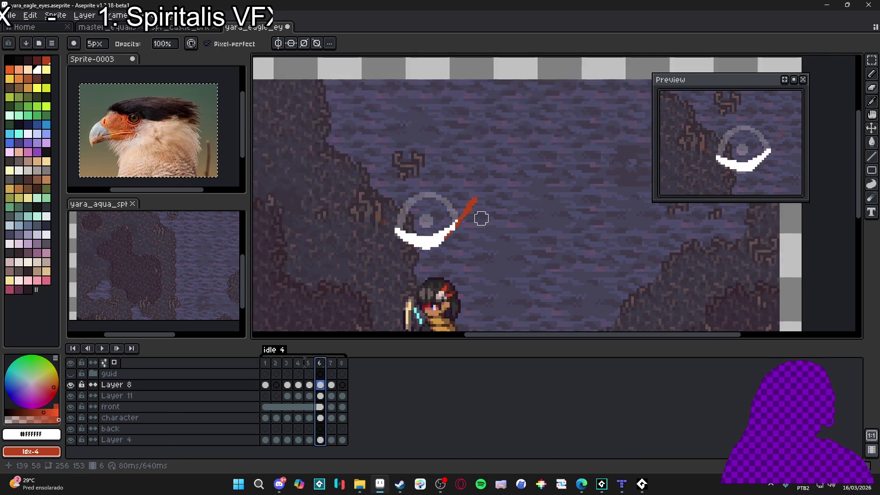
{"action": "key", "text": "Down"}
{"action": "key", "text": "e"}
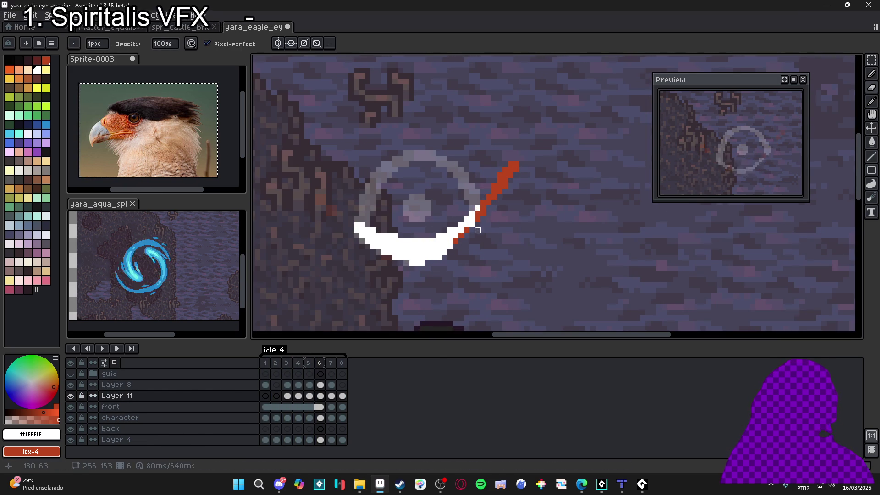
{"action": "key", "text": "Right"}
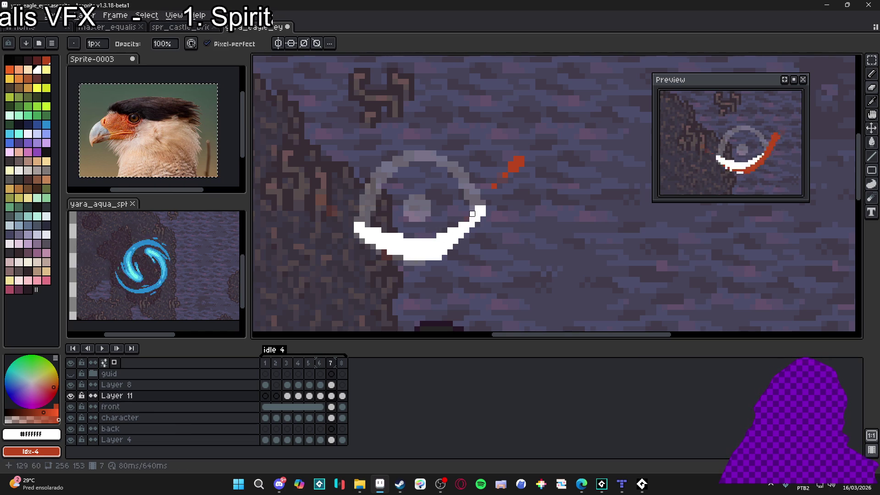
{"action": "left_click", "coordinate": [342, 396]}
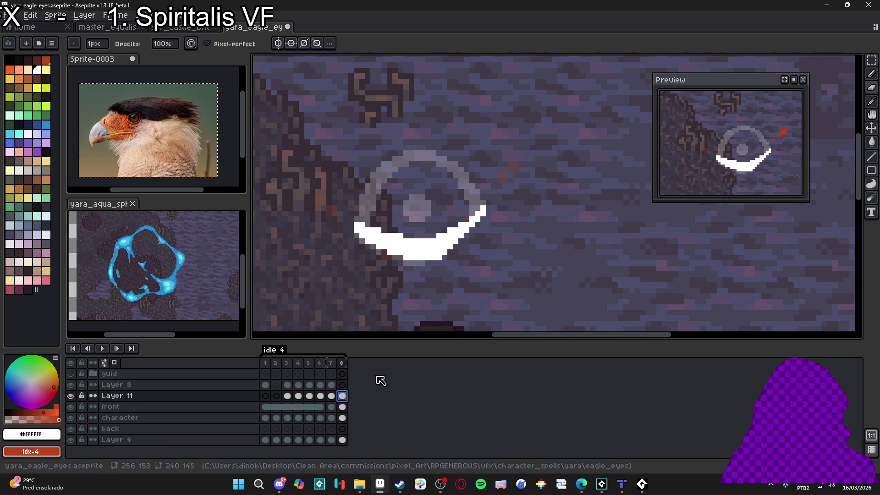
{"action": "scroll", "coordinate": [527, 214], "scroll_direction": "down", "scroll_amount": 3}
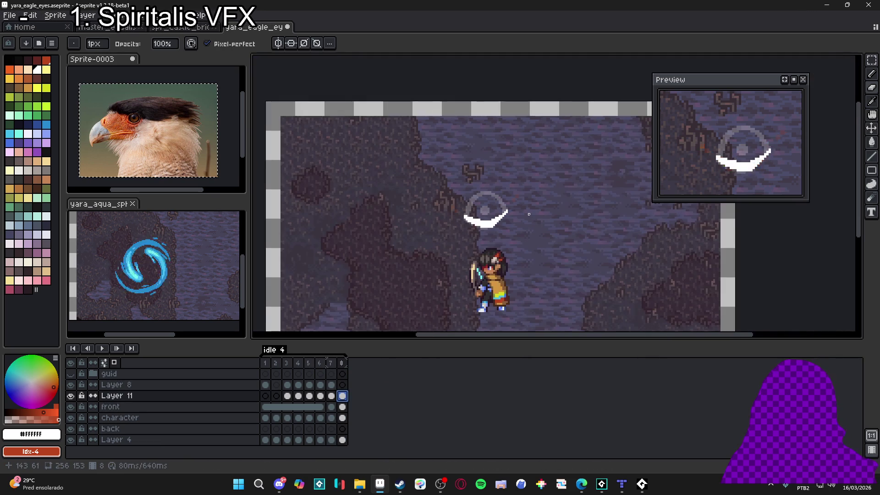
Step: Set frames 1–7 to a 50 ms duration each
{"action": "scroll", "coordinate": [527, 216], "scroll_direction": "down", "scroll_amount": 2}
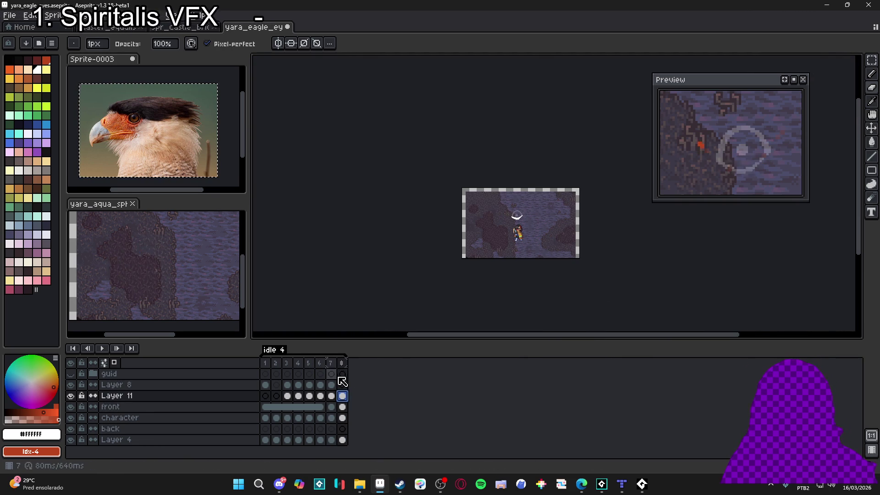
{"action": "left_click_drag", "start_coordinate": [518, 203], "coordinate": [442, 132]}
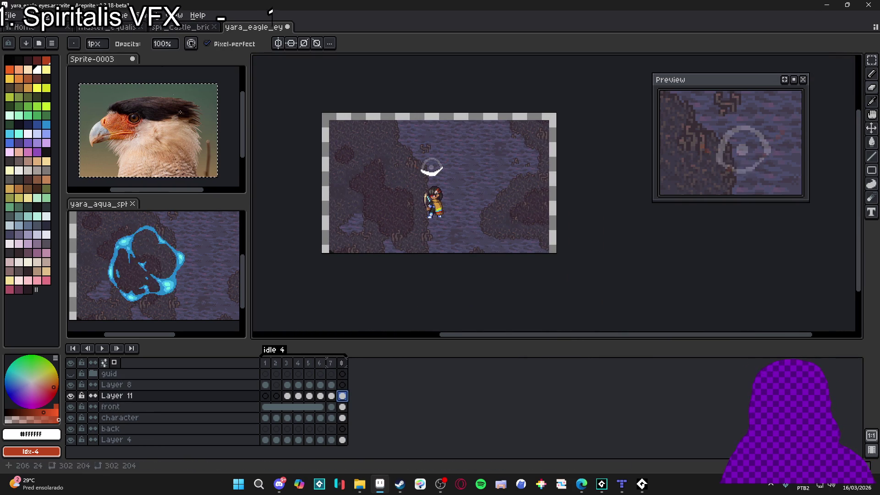
{"action": "left_click_drag", "start_coordinate": [264, 363], "coordinate": [333, 365]}
{"action": "double_click", "coordinate": [333, 365]}
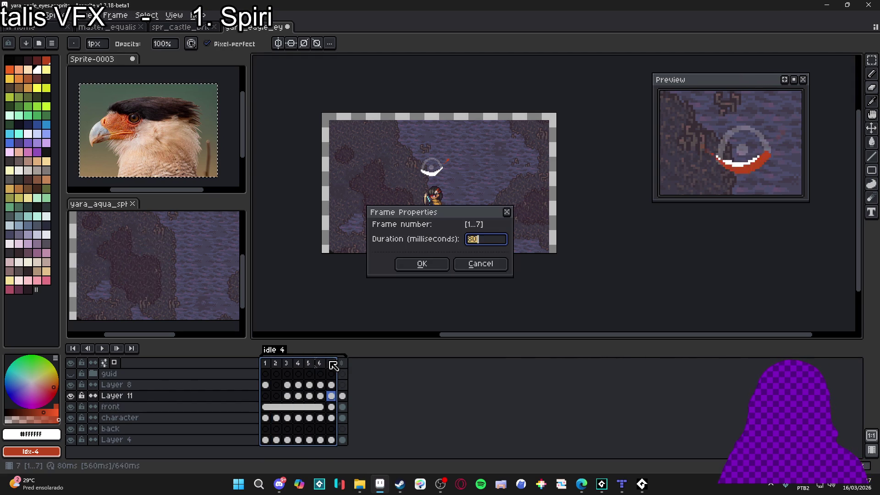
{"action": "key", "text": "Return"}
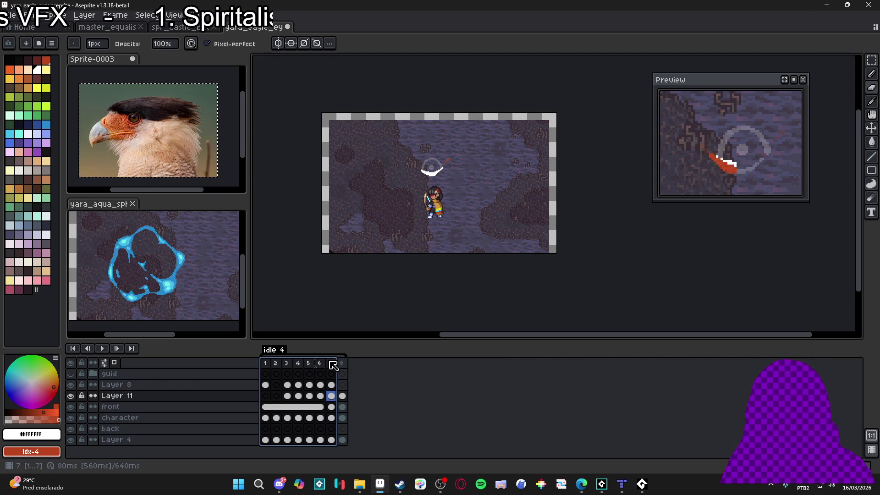
Step: Give frame 8 a long hold so the loop totals 1.35 s
{"action": "left_click", "coordinate": [343, 397]}
{"action": "double_click", "coordinate": [347, 365]}
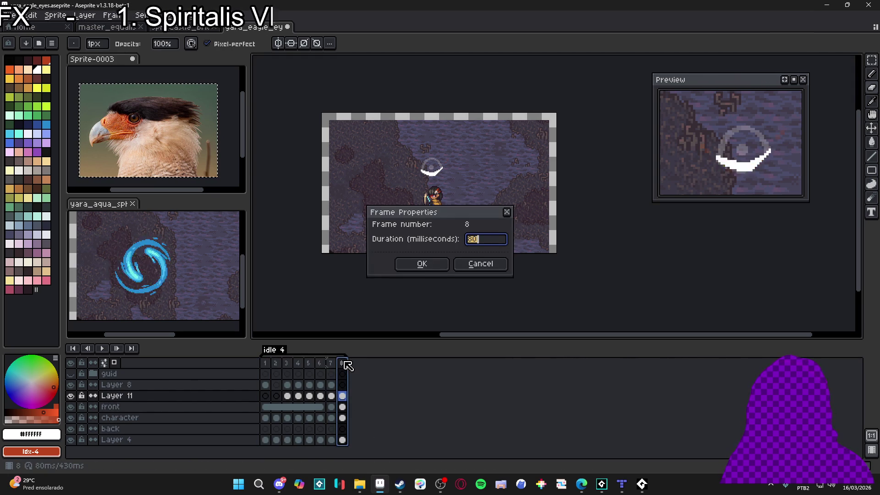
{"action": "type", "text": "0"}
{"action": "key", "text": "Return"}
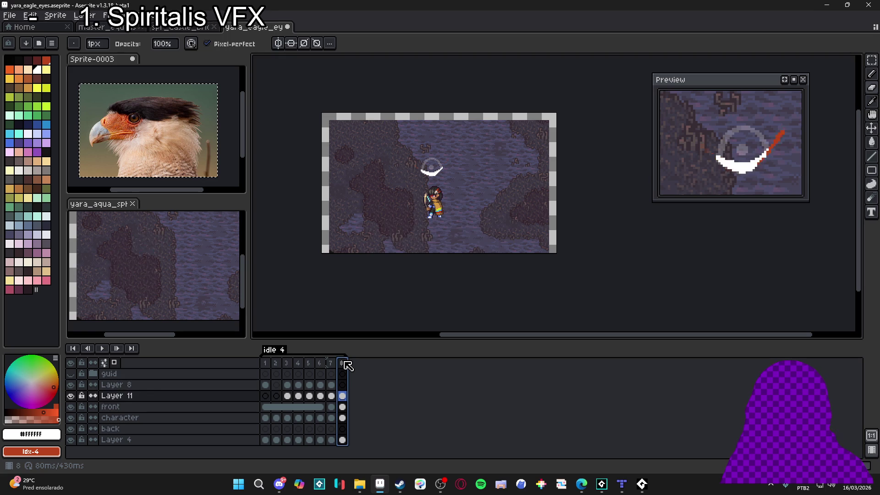
{"action": "double_click", "coordinate": [347, 365]}
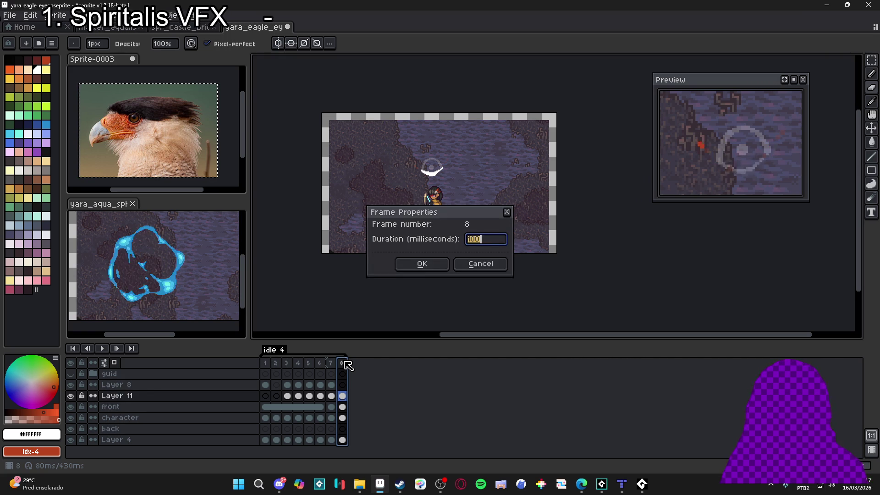
{"action": "key", "text": "Return"}
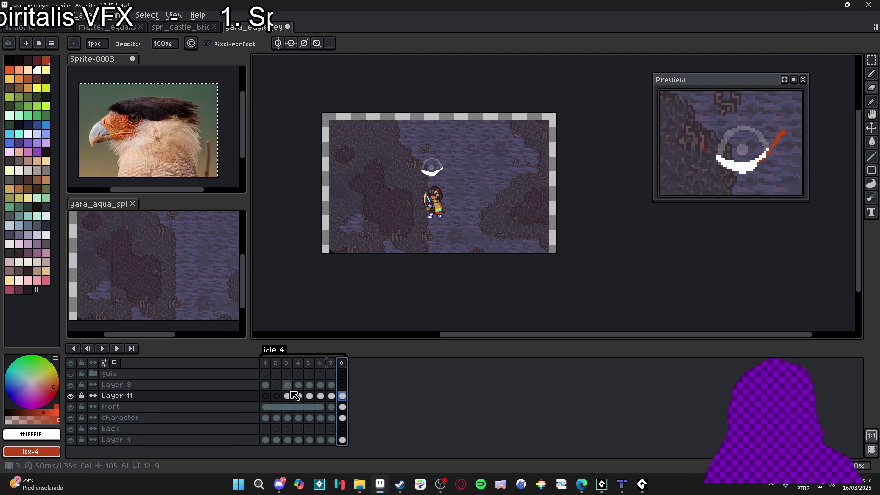
Step: Fill a small gap with white on Layer 8 in frame 1 using the Paint Bucket
{"action": "left_click", "coordinate": [266, 385]}
{"action": "key", "text": "g"}
{"action": "scroll", "coordinate": [419, 163], "scroll_direction": "up", "scroll_amount": 6}
{"action": "left_click", "coordinate": [393, 178]}
{"action": "scroll", "coordinate": [429, 162], "scroll_direction": "down", "scroll_amount": 10}
Step: Step through frames 2 to 8 to review the animation
{"action": "key", "text": "Right"}
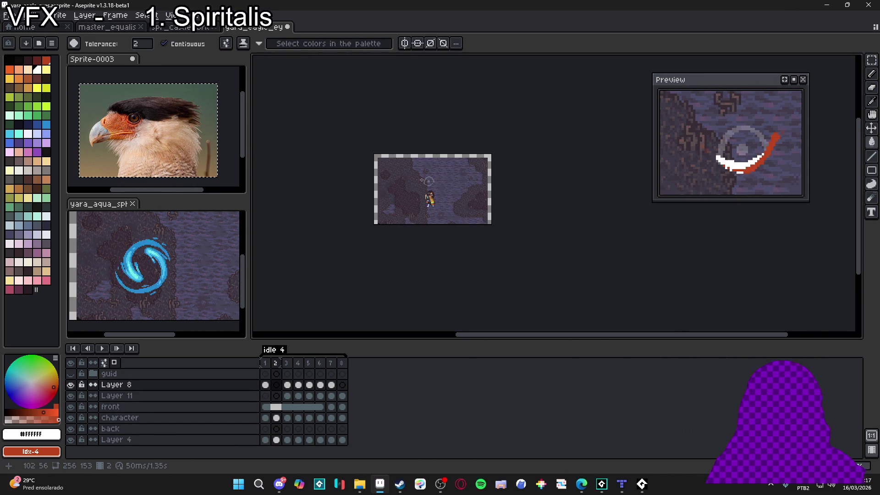
{"action": "scroll", "coordinate": [406, 208], "scroll_direction": "up", "scroll_amount": 3}
{"action": "key", "text": "Right"}
{"action": "scroll", "coordinate": [420, 192], "scroll_direction": "up", "scroll_amount": 1}
{"action": "key", "text": "Right"}
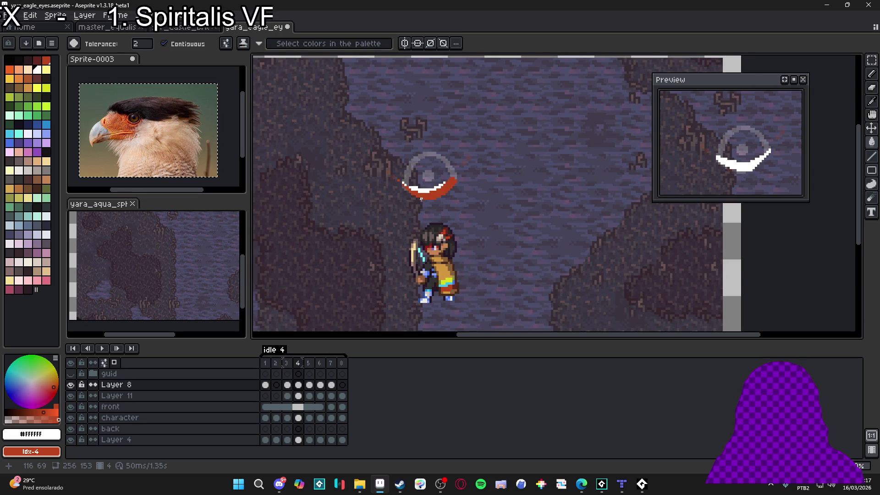
{"action": "key", "text": "Right"}
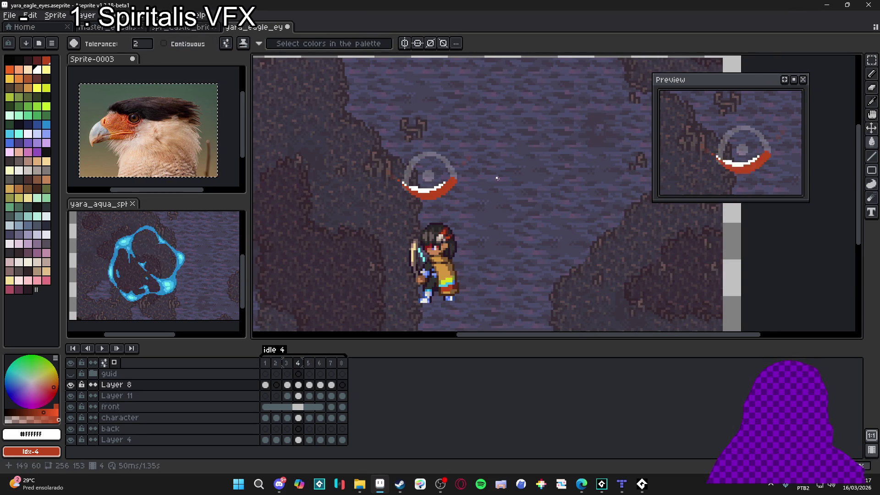
{"action": "key", "text": "Right"}
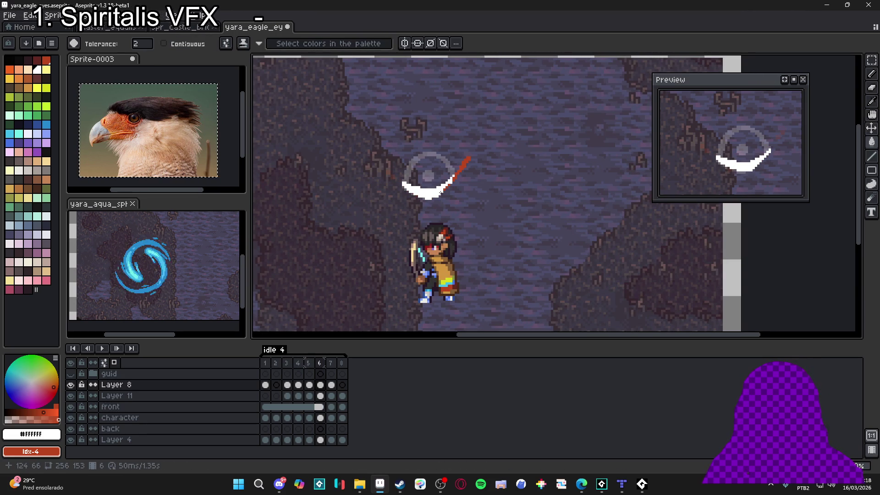
{"action": "key", "text": "Right"}
{"action": "key", "text": "Right"}
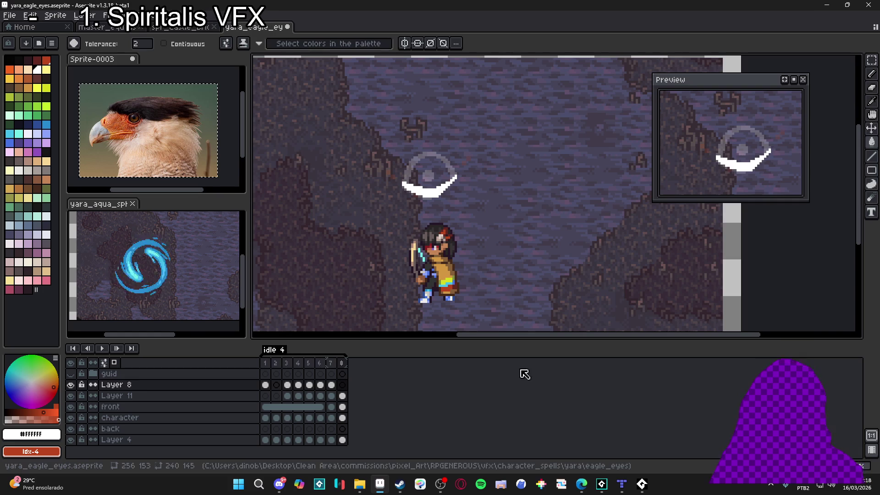
Step: Add a ninth frame at the end with a 50 ms duration
{"action": "key", "text": "alt+n"}
{"action": "double_click", "coordinate": [354, 364]}
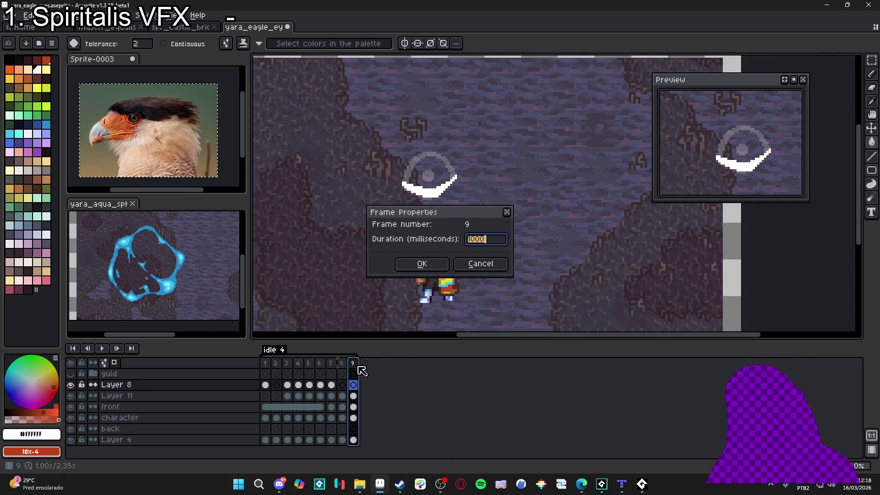
{"action": "key", "text": "Return"}
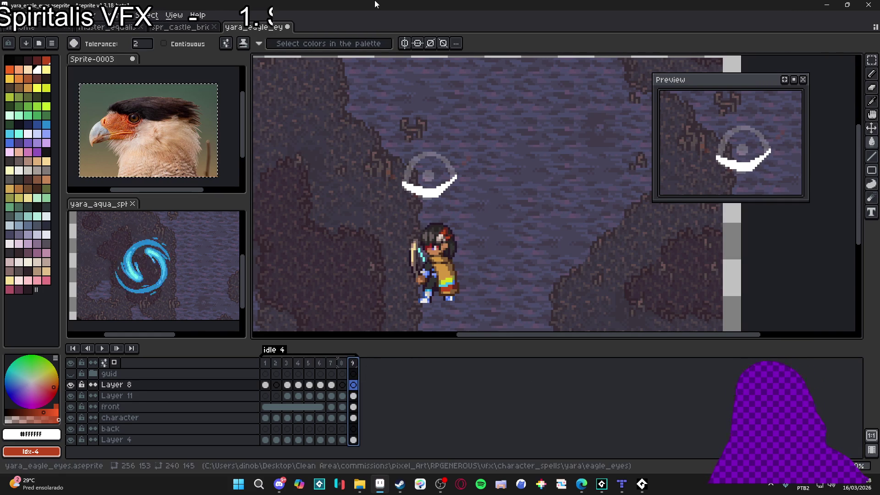
Step: Draw a white stroke across the eye and erase a stray pixel and its top middle
{"action": "scroll", "coordinate": [392, 196], "scroll_direction": "up", "scroll_amount": 4}
{"action": "key", "text": "b"}
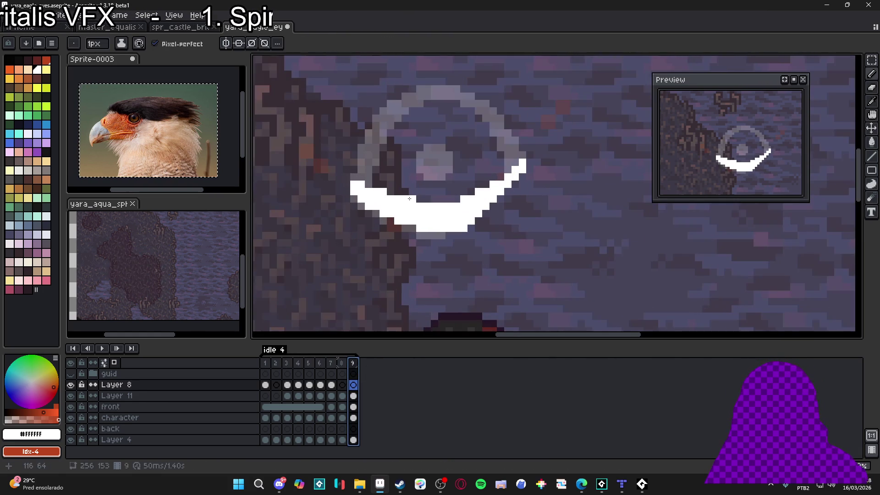
{"action": "left_click_drag", "start_coordinate": [365, 184], "coordinate": [512, 172]}
{"action": "key", "text": "e"}
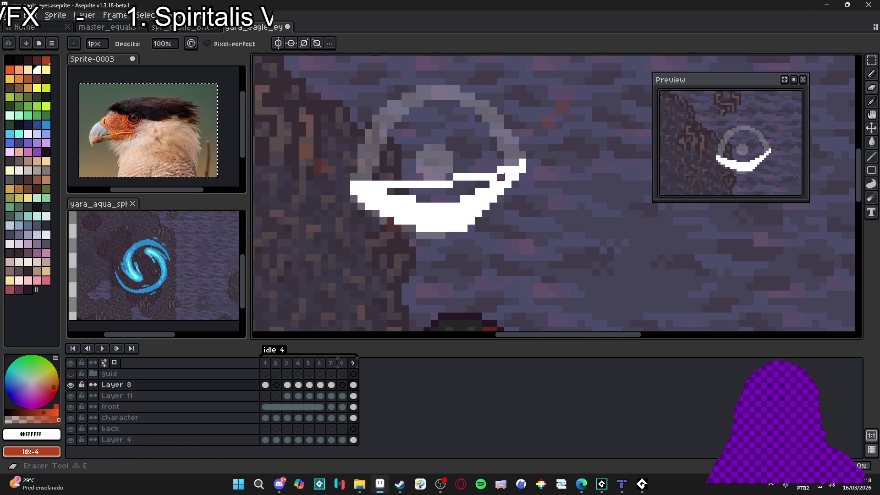
{"action": "left_click", "coordinate": [480, 192]}
{"action": "left_click_drag", "start_coordinate": [486, 192], "coordinate": [497, 191]}
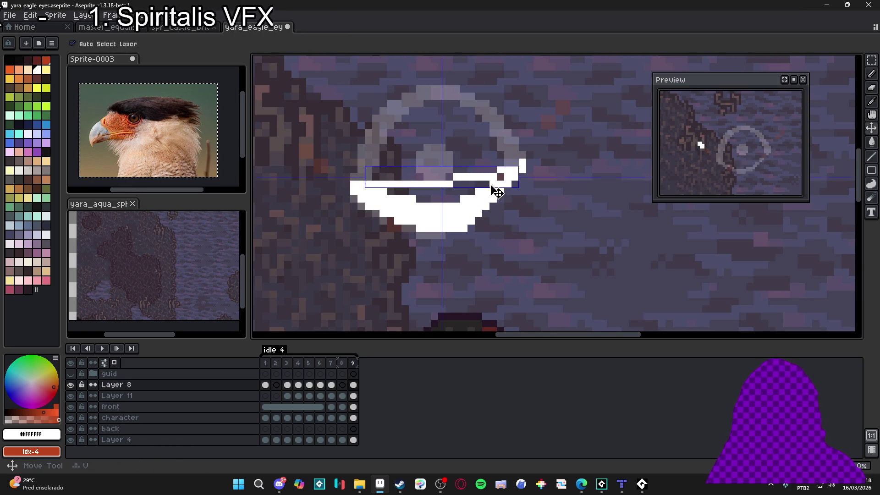
Step: Undo the rough stroke and redraw a white band over the crescent on Layer 11
{"action": "key", "text": "b"}
{"action": "key", "text": "ctrl+z"}
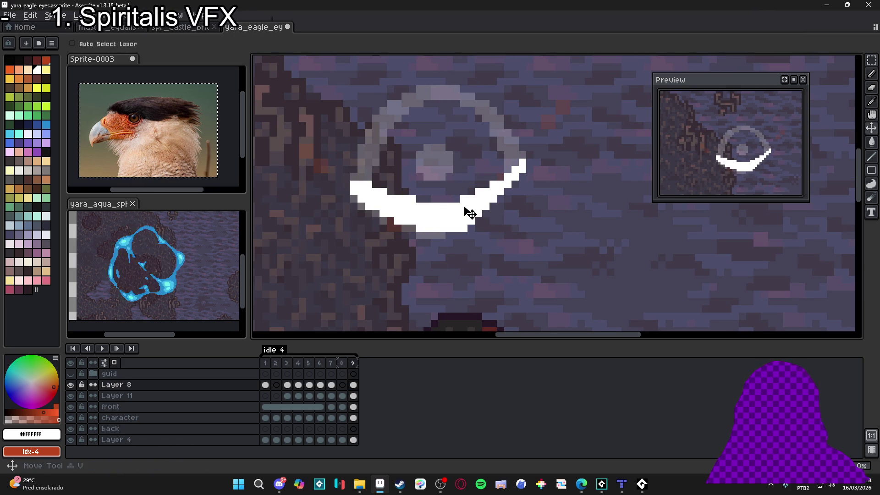
{"action": "key", "text": "ctrl+z"}
{"action": "left_click", "coordinate": [380, 178]}
{"action": "mouse_move", "coordinate": [360, 184]}
{"action": "left_mouse_down"}
{"action": "mouse_move", "coordinate": [429, 185]}
{"action": "mouse_move", "coordinate": [521, 168]}
{"action": "left_mouse_up"}
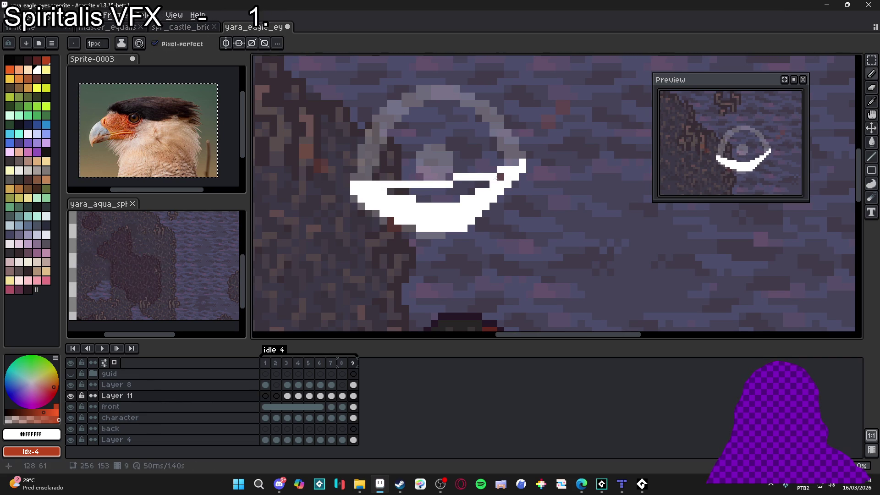
Step: Erase two stray white pixels and cut a thin gap through the crescent's middle
{"action": "key", "text": "e"}
{"action": "left_click", "coordinate": [501, 176]}
{"action": "left_click", "coordinate": [471, 199]}
{"action": "mouse_move", "coordinate": [454, 207]}
{"action": "left_mouse_down"}
{"action": "mouse_move", "coordinate": [389, 199]}
{"action": "mouse_move", "coordinate": [418, 191]}
{"action": "left_mouse_up"}
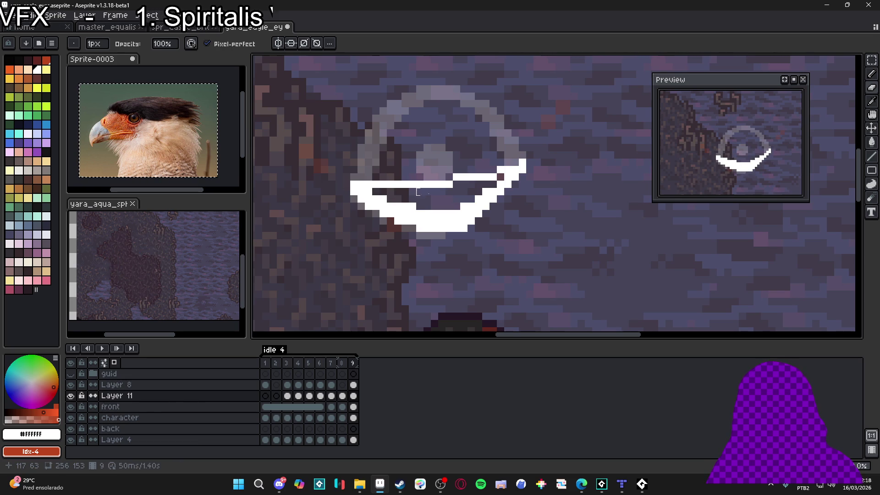
Step: Pencil white pixels back into the slit's right end, then select frame 9 across all layers
{"action": "key", "text": "b"}
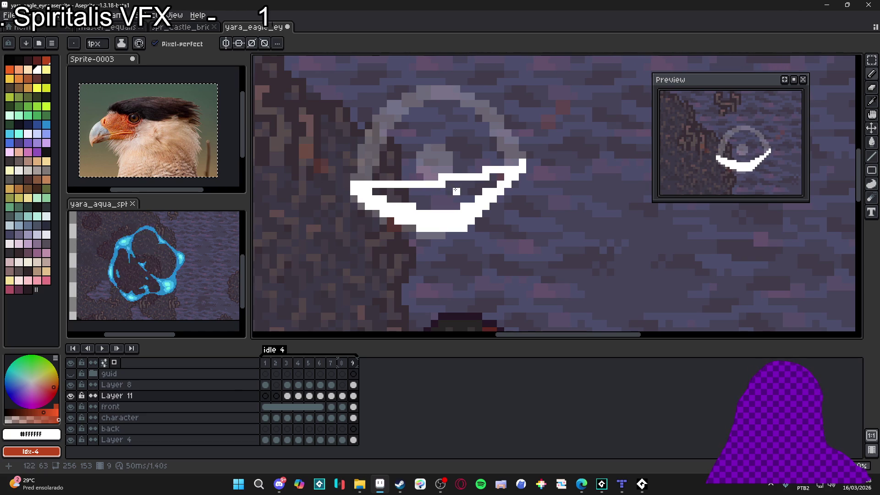
{"action": "key", "text": "shift"}
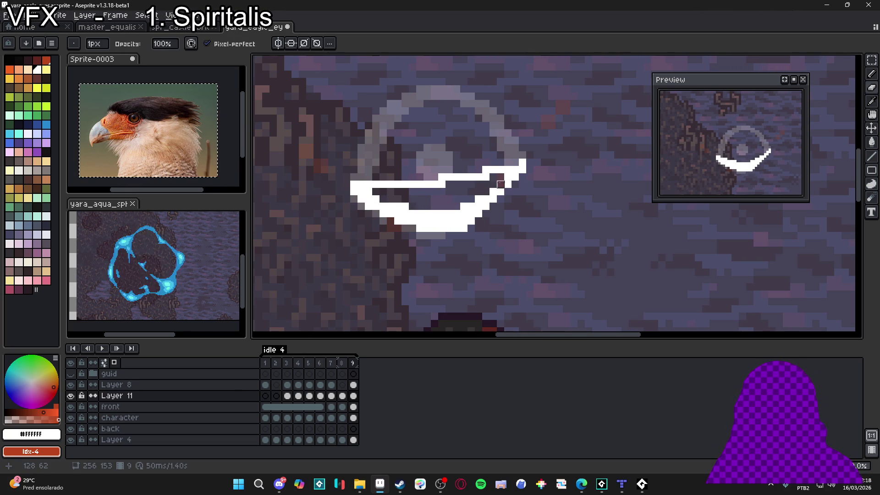
{"action": "left_click", "coordinate": [433, 174], "text": "shift"}
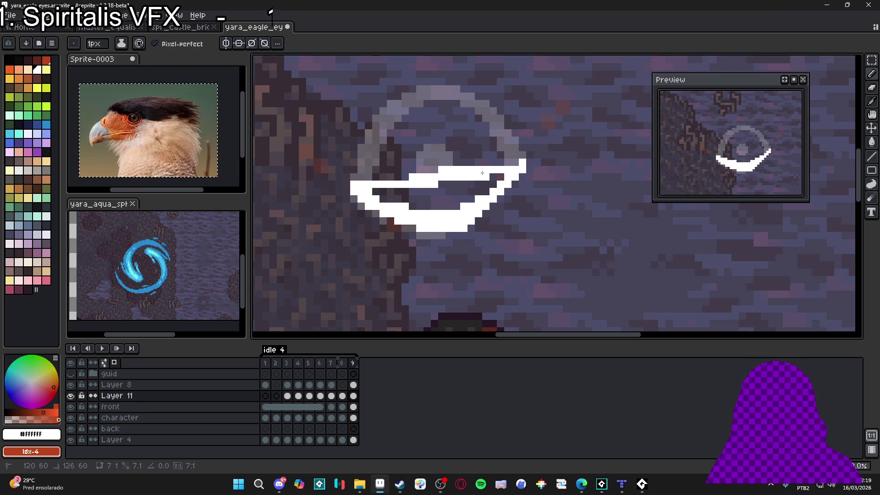
{"action": "left_click", "coordinate": [398, 178], "text": "shift"}
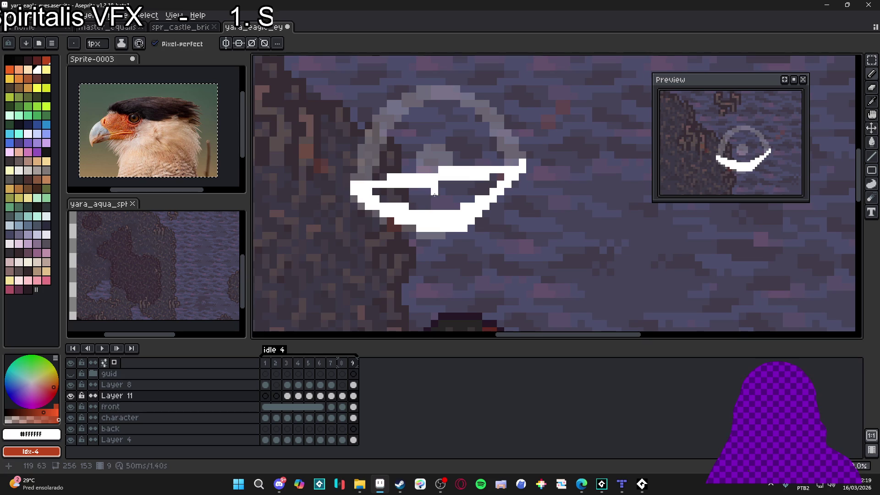
{"action": "left_click", "coordinate": [342, 362]}
{"action": "left_click", "coordinate": [353, 363]}
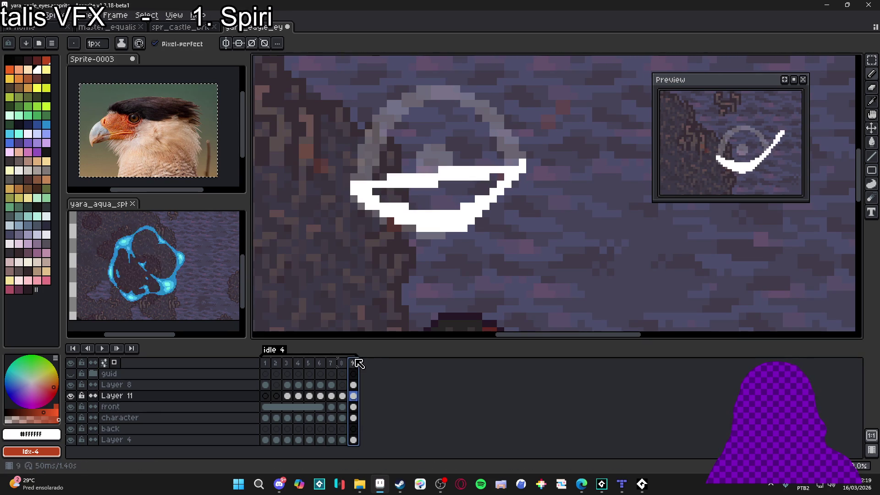
Step: Add frame 10, erase the crescent's top with an 8px eraser, and draw a 1px line closing the eye
{"action": "key", "text": "alt+n"}
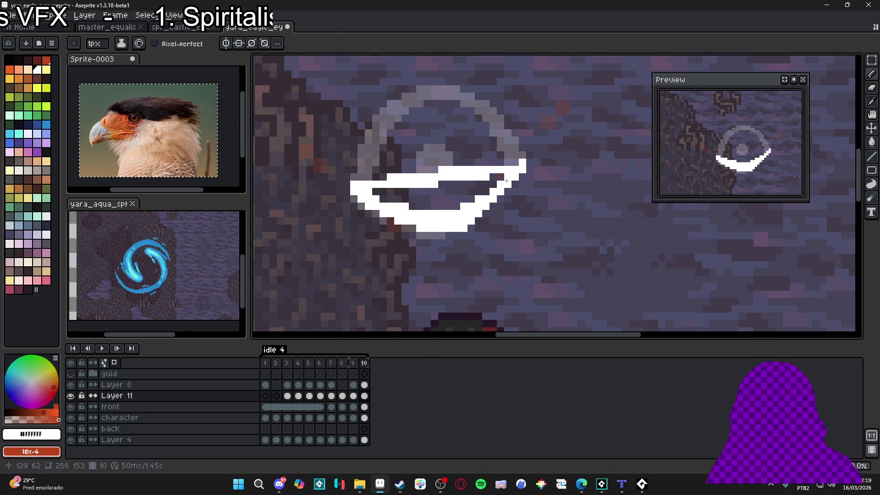
{"action": "key", "text": "e"}
{"action": "mouse_move", "coordinate": [431, 181]}
{"action": "left_mouse_down"}
{"action": "mouse_move", "coordinate": [422, 167]}
{"action": "mouse_move", "coordinate": [472, 148]}
{"action": "left_mouse_up"}
{"action": "key", "text": "b"}
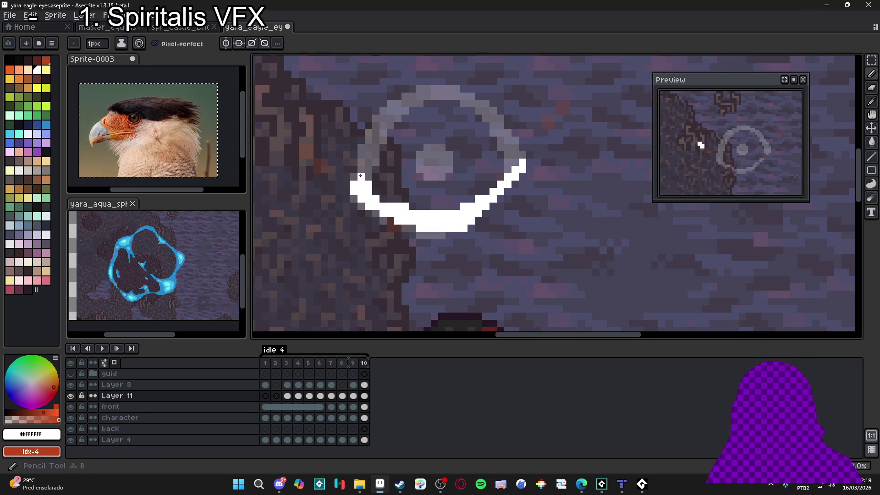
{"action": "mouse_move", "coordinate": [386, 152]}
{"action": "left_mouse_down"}
{"action": "mouse_move", "coordinate": [454, 132]}
{"action": "mouse_move", "coordinate": [512, 153]}
{"action": "mouse_move", "coordinate": [422, 139]}
{"action": "left_mouse_up"}
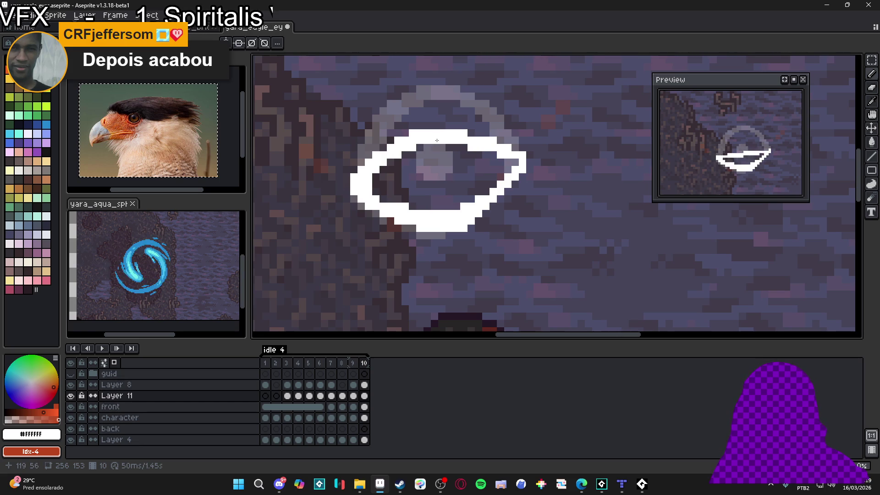
{"action": "left_click", "coordinate": [353, 364]}
Step: Compare frames 9 and 10, then paste a stroke piece into place on frame 9
{"action": "left_click", "coordinate": [342, 364]}
{"action": "left_click", "coordinate": [354, 364]}
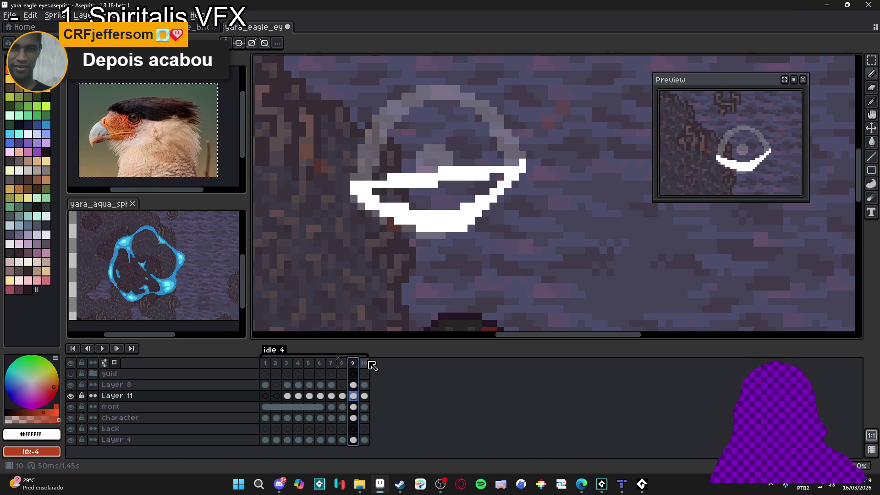
{"action": "left_click", "coordinate": [364, 365]}
{"action": "left_click", "coordinate": [353, 364]}
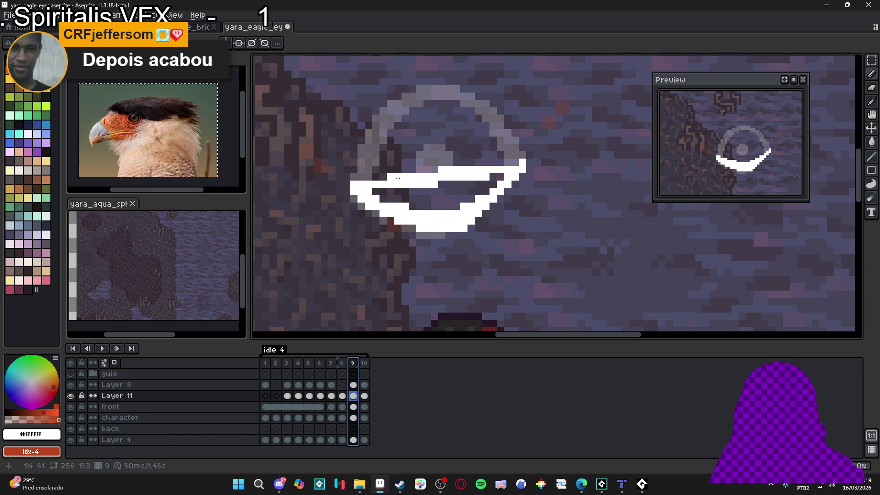
{"action": "key", "text": "ctrl+v"}
{"action": "mouse_move", "coordinate": [393, 182]}
{"action": "left_mouse_down"}
{"action": "mouse_move", "coordinate": [426, 177]}
{"action": "mouse_move", "coordinate": [462, 191]}
{"action": "left_mouse_up"}
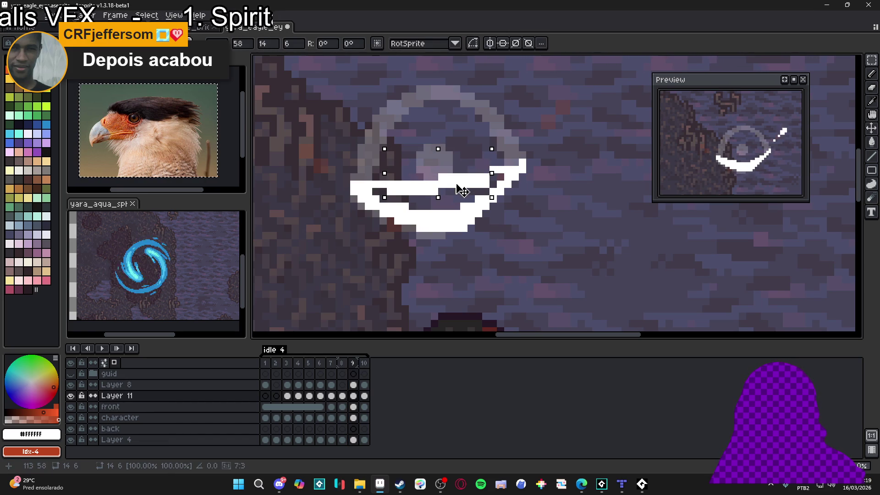
{"action": "key", "text": "Return"}
Step: Set a 1px eraser for pixel touch-ups and move on to frame 10
{"action": "key", "text": "e"}
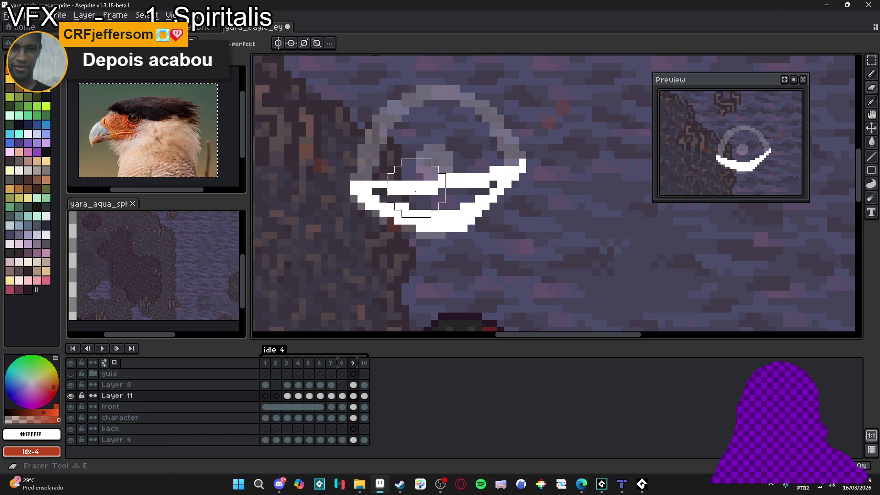
{"action": "key", "text": "minus"}
{"action": "key", "text": "minus"}
{"action": "key", "text": "minus"}
{"action": "key", "text": "minus"}
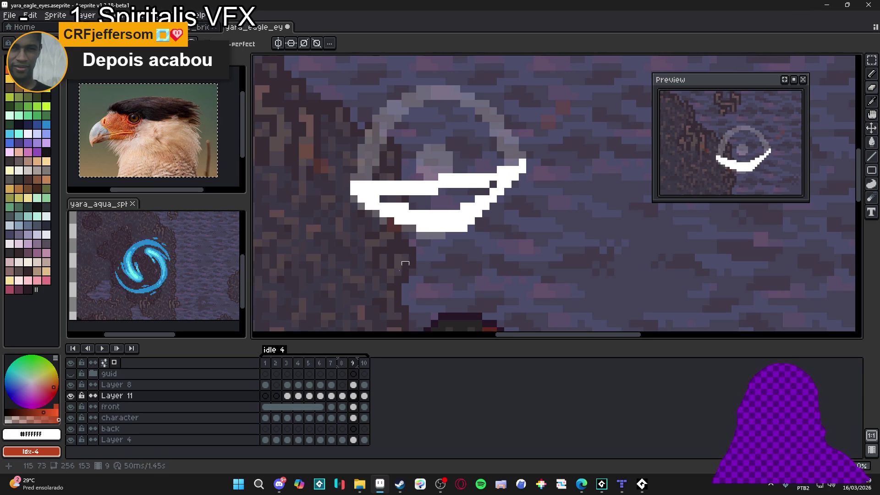
{"action": "left_click", "coordinate": [364, 363]}
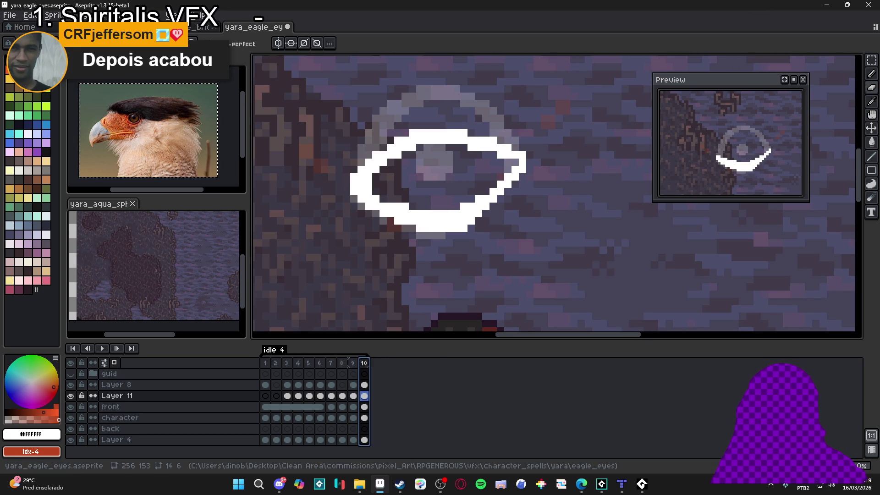
Step: Add frame 11 and erase the eye's upper outline, leaving only the lower white arc
{"action": "key", "text": "alt+n"}
{"action": "mouse_move", "coordinate": [380, 174]}
{"action": "left_mouse_down"}
{"action": "mouse_move", "coordinate": [449, 133]}
{"action": "mouse_move", "coordinate": [500, 133]}
{"action": "left_mouse_up"}
{"action": "key", "text": "b"}
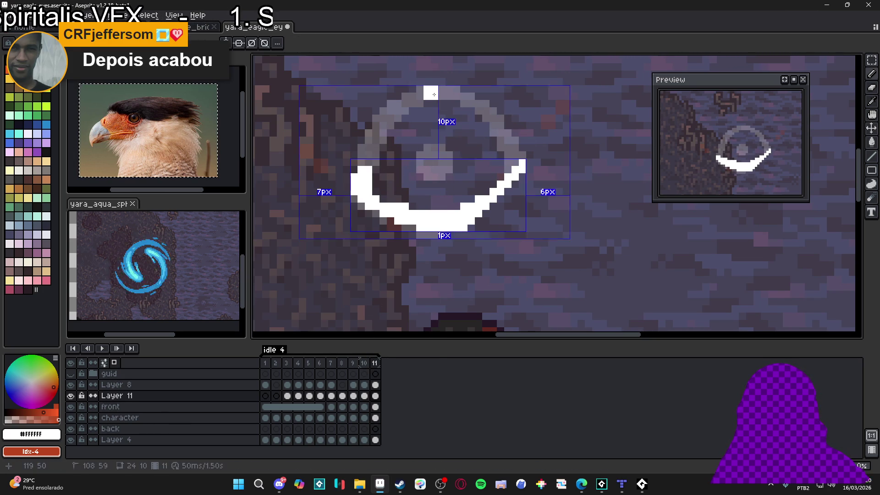
{"action": "left_click_drag", "start_coordinate": [420, 92], "coordinate": [453, 94]}
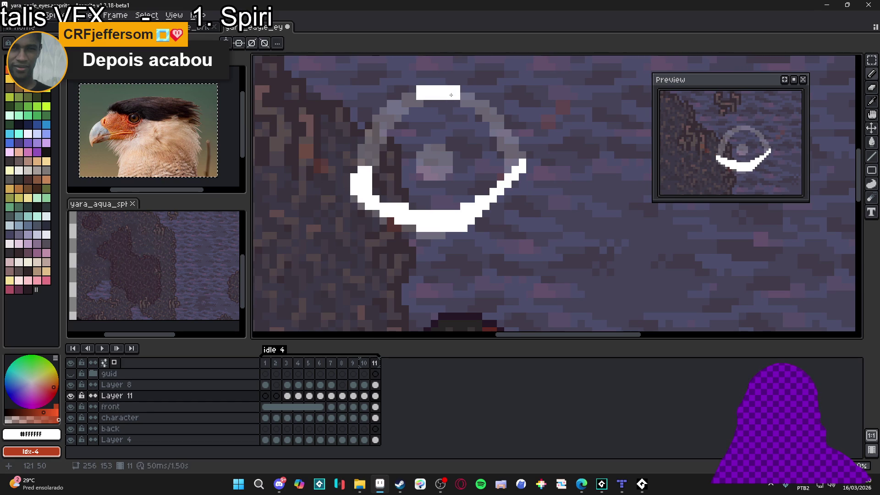
{"action": "key", "text": "b"}
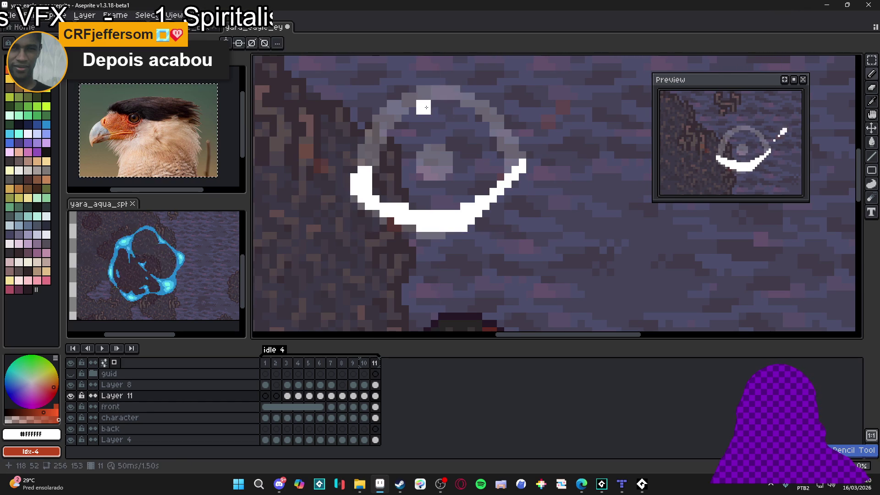
{"action": "mouse_move", "coordinate": [427, 105]}
{"action": "left_mouse_down"}
{"action": "mouse_move", "coordinate": [456, 100]}
{"action": "mouse_move", "coordinate": [472, 114]}
{"action": "left_mouse_up"}
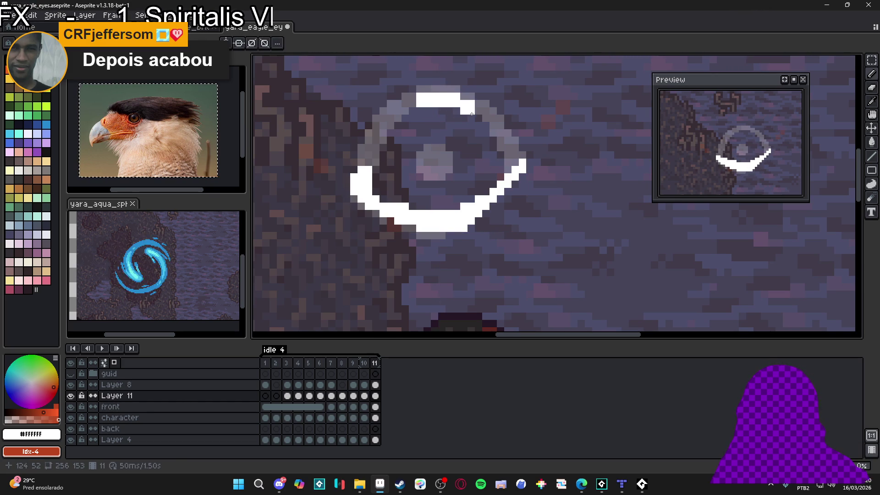
{"action": "key", "text": "ctrl+z"}
Step: Select the grey guide ring on the front layer with the Magic Wand
{"action": "key", "text": "Down"}
{"action": "key", "text": "w"}
{"action": "left_click", "coordinate": [393, 130]}
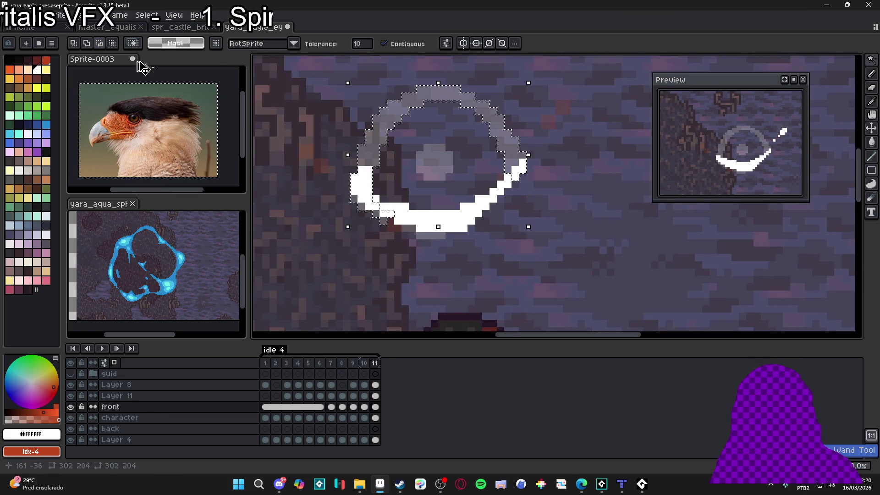
Step: Trim the ring selection down to its top arc with the Rectangular Marquee
{"action": "key", "text": "m"}
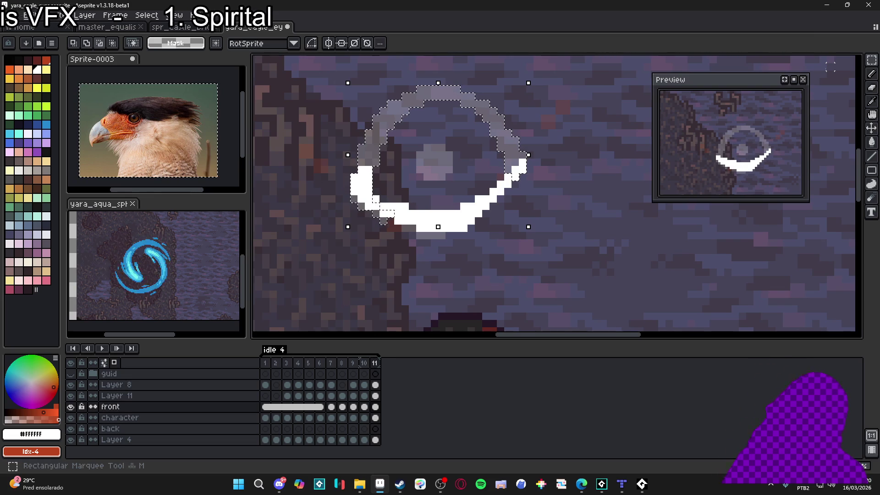
{"action": "mouse_move", "coordinate": [330, 259]}
{"action": "left_mouse_down"}
{"action": "mouse_move", "coordinate": [383, 173]}
{"action": "mouse_move", "coordinate": [421, 153]}
{"action": "left_mouse_up"}
{"action": "left_click_drag", "start_coordinate": [432, 240], "coordinate": [573, 147]}
Step: Move the top arc from the front layer onto Layer 11, then reselect it with the Magic Wand
{"action": "key", "text": "ctrl+x"}
{"action": "key", "text": "alt+Up"}
{"action": "key", "text": "ctrl+v"}
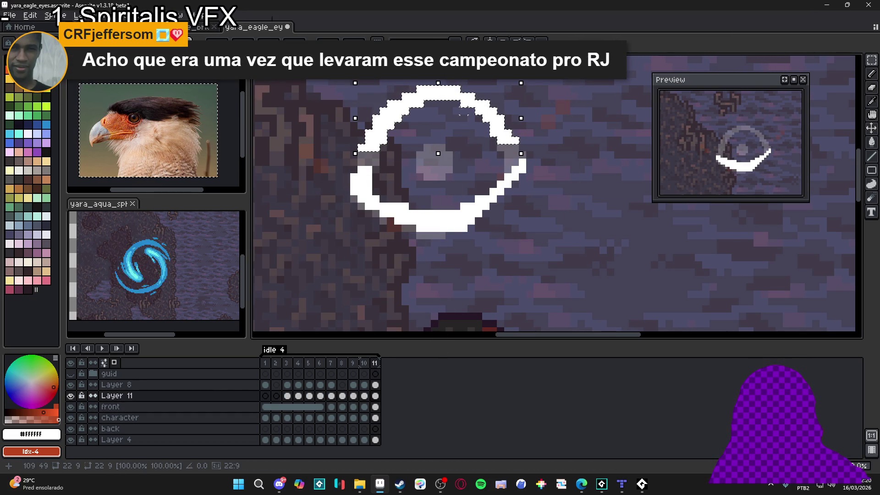
{"action": "key", "text": "v"}
{"action": "key", "text": "ctrl+d"}
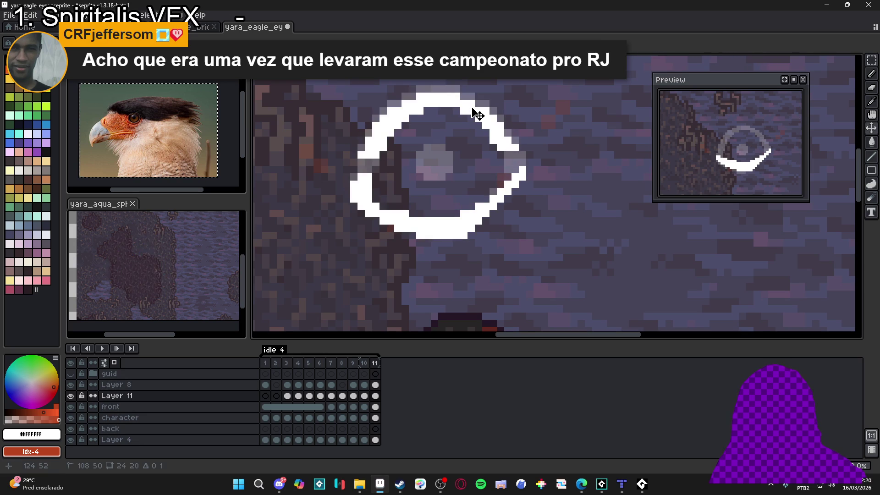
{"action": "key", "text": "w"}
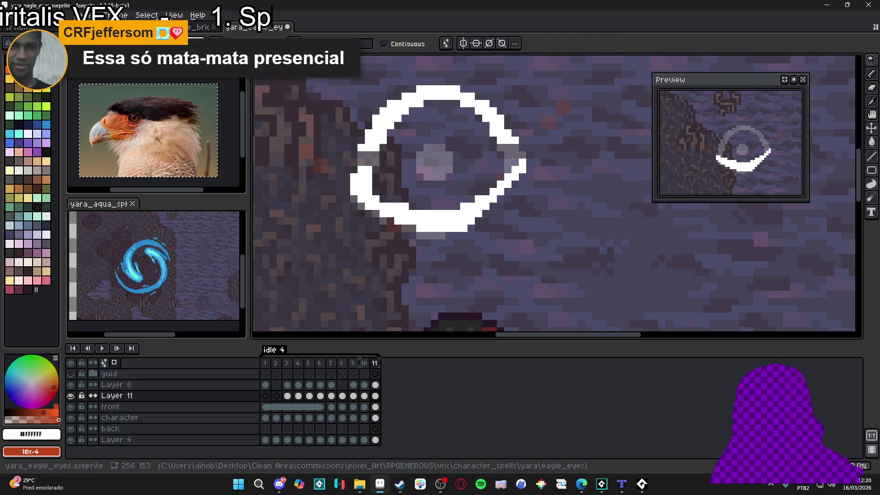
{"action": "left_click", "coordinate": [439, 97]}
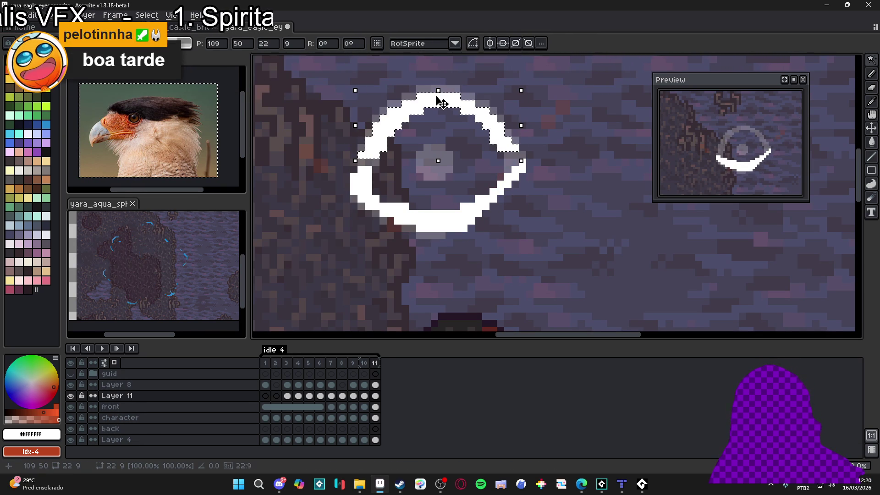
Step: Copy the white top arc and step to frame 11
{"action": "key", "text": "w"}
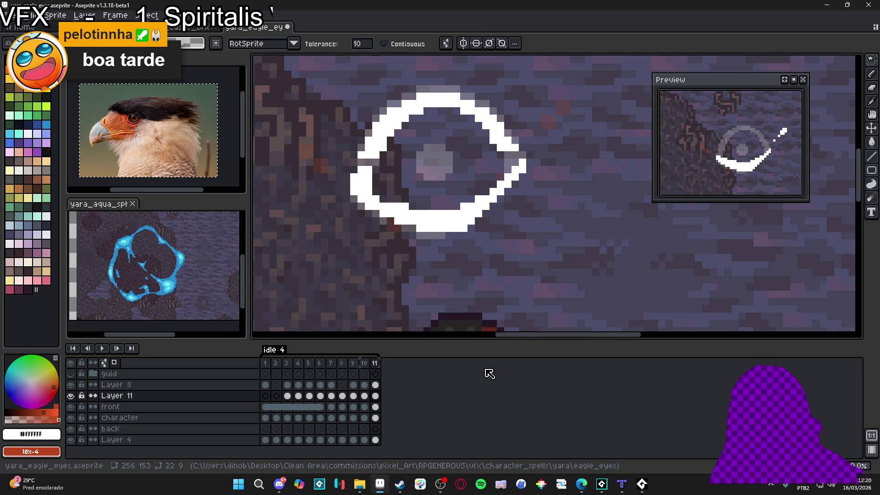
{"action": "left_click", "coordinate": [369, 363]}
{"action": "left_click", "coordinate": [375, 365]}
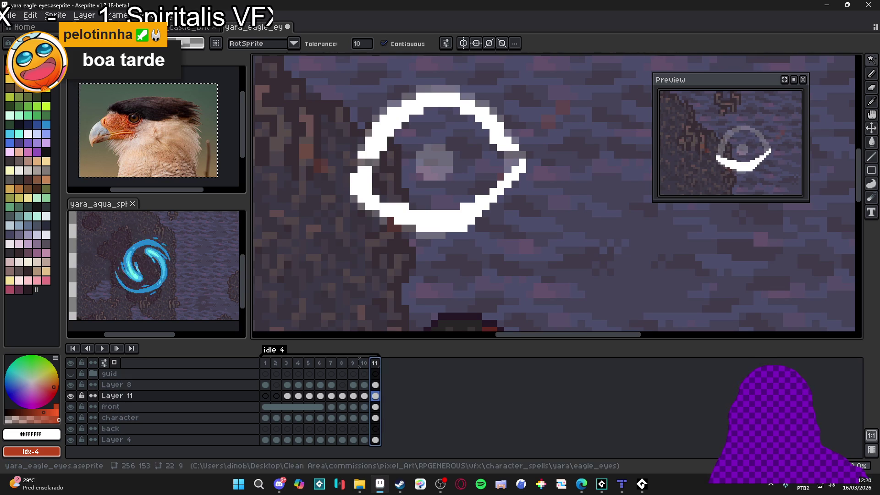
Step: Add frame 12, paste the top arc, and nudge it one pixel higher
{"action": "key", "text": "alt+n"}
{"action": "key", "text": "ctrl+v"}
{"action": "key", "text": "Return"}
{"action": "left_click", "coordinate": [447, 101]}
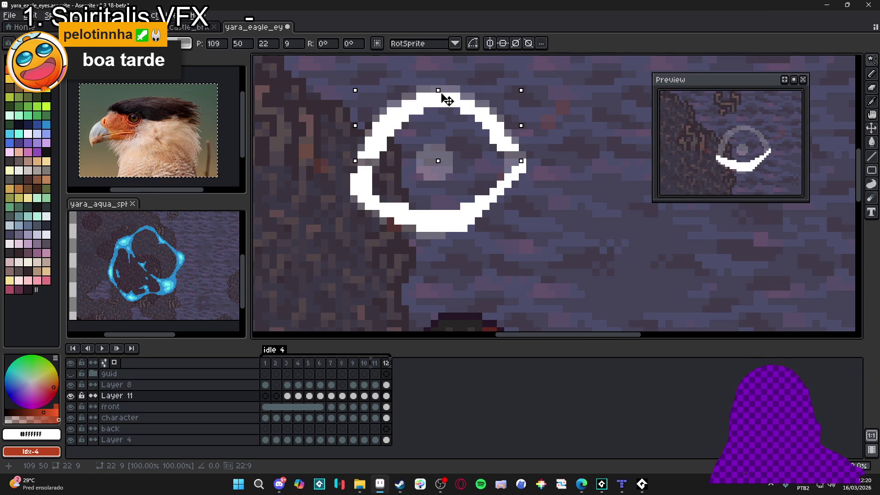
{"action": "key", "text": "Up"}
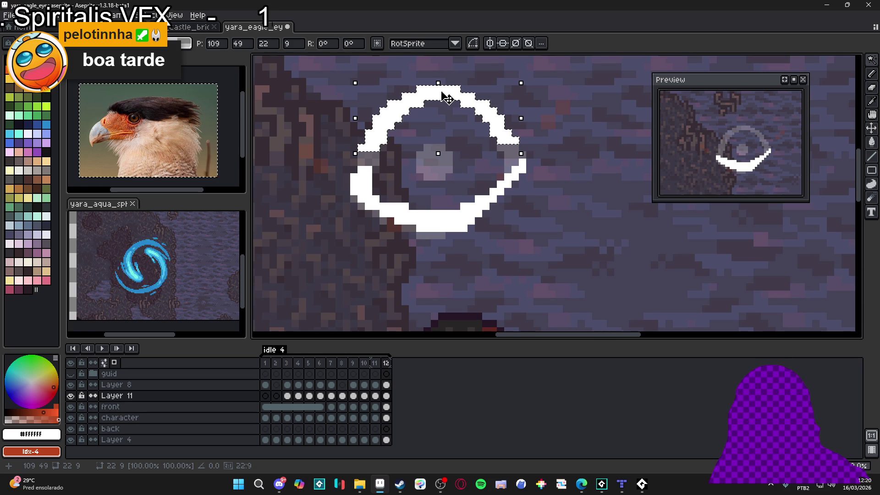
{"action": "key", "text": "ctrl+d"}
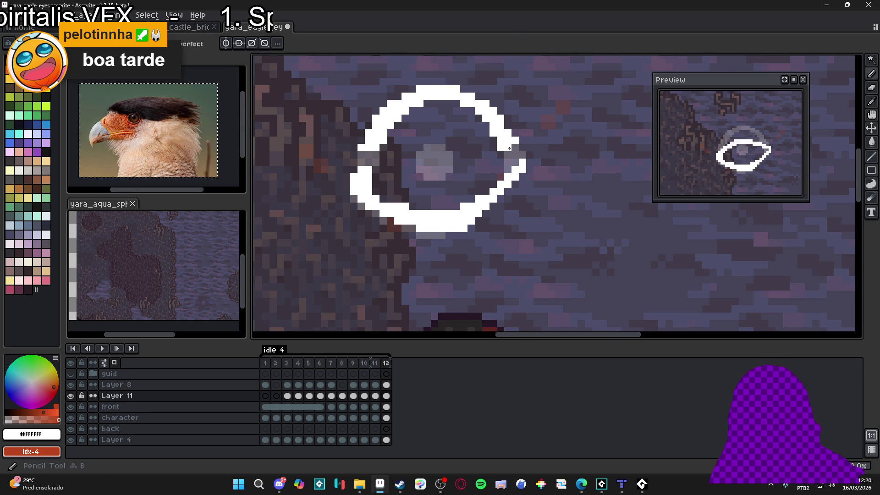
{"action": "scroll", "coordinate": [514, 147], "scroll_direction": "up", "scroll_amount": 3}
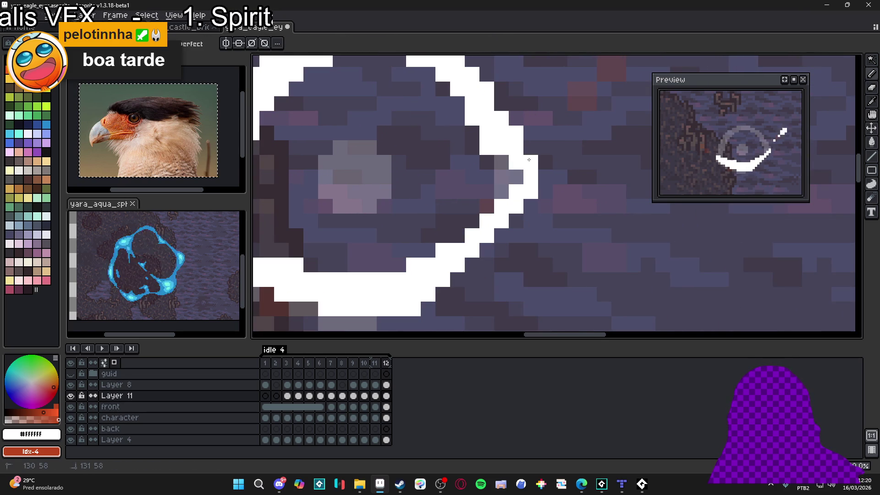
Step: Turn the ring's grey inner-edge pixels white and fill its left edge closed on frame 12
{"action": "left_click_drag", "start_coordinate": [501, 177], "coordinate": [501, 191]}
{"action": "scroll", "coordinate": [513, 179], "scroll_direction": "down", "scroll_amount": 1}
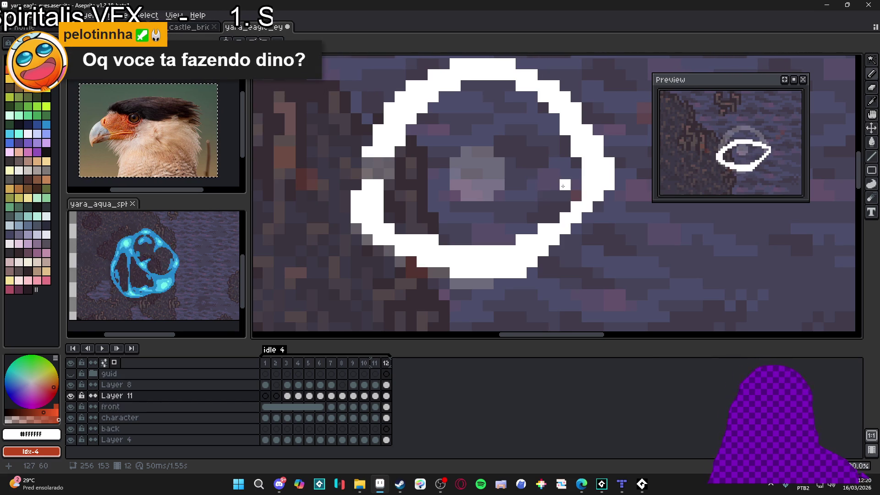
{"action": "left_click_drag", "start_coordinate": [386, 175], "coordinate": [374, 179]}
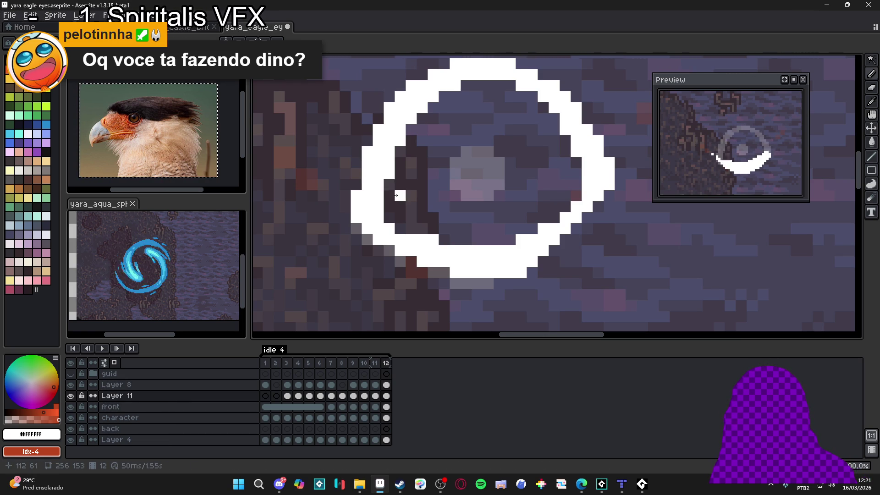
{"action": "scroll", "coordinate": [435, 268], "scroll_direction": "down", "scroll_amount": 3}
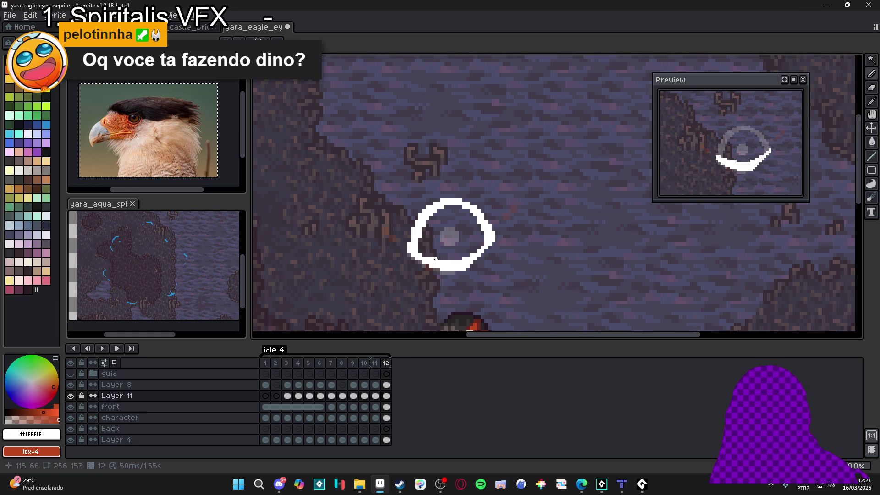
Step: Go to frame 9's half-closed eye and play the animation to review it
{"action": "left_click", "coordinate": [353, 363]}
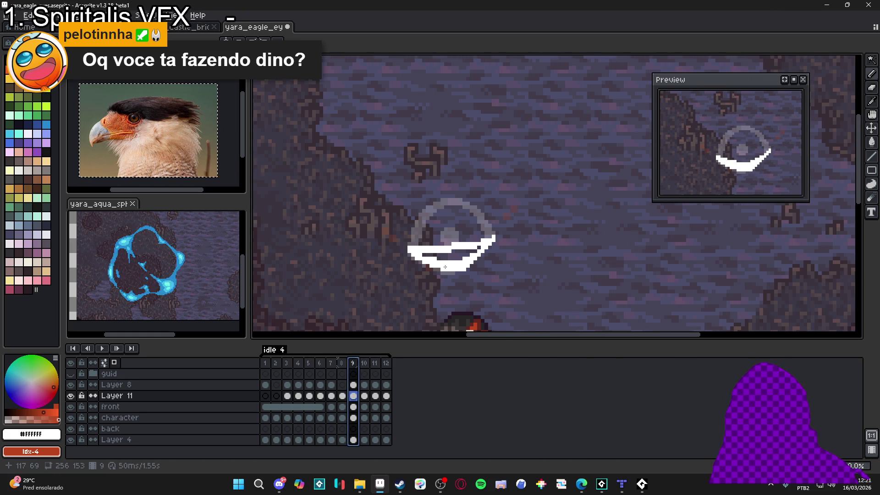
{"action": "scroll", "coordinate": [445, 267], "scroll_direction": "up", "scroll_amount": 2}
{"action": "key", "text": "Return"}
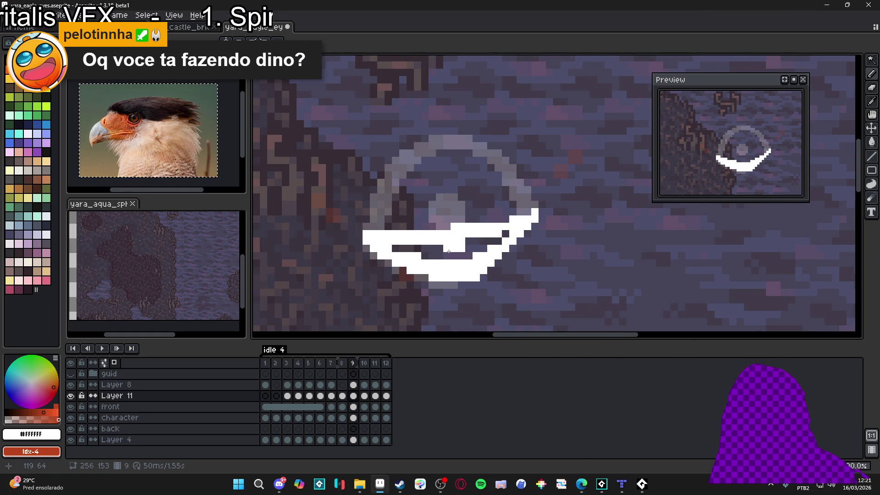
Step: Paint a round white pupil inside the eye on frame 10
{"action": "key", "text": "Right"}
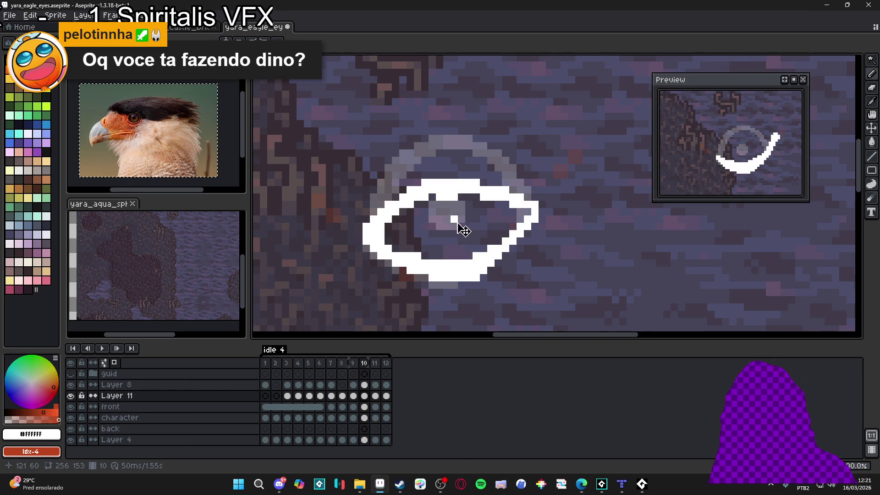
{"action": "left_click", "coordinate": [458, 233]}
{"action": "left_click_drag", "start_coordinate": [447, 227], "coordinate": [431, 229]}
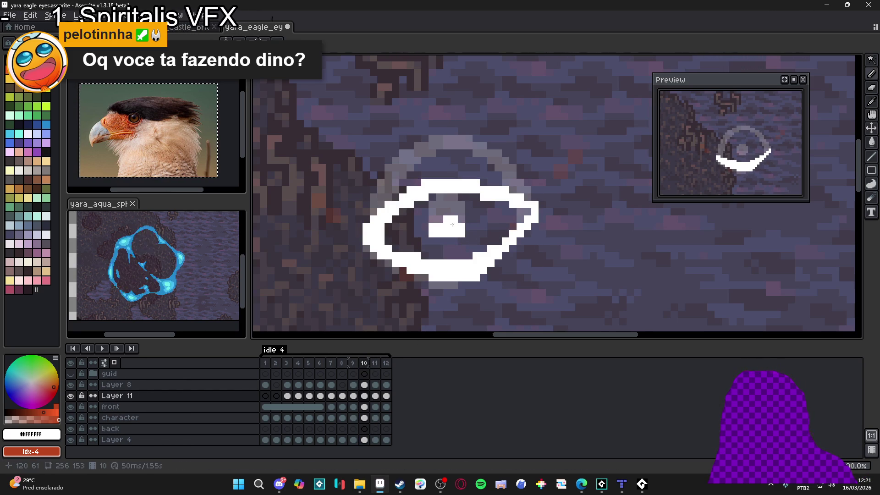
{"action": "left_click", "coordinate": [444, 240]}
{"action": "left_click", "coordinate": [454, 241]}
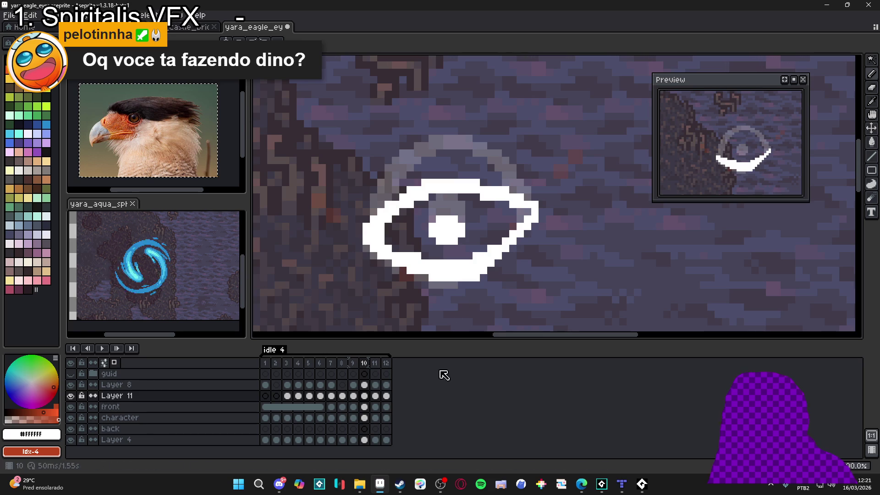
Step: Paint round white pupils on frames 11 and 12, redoing frame 11's oversized one
{"action": "left_click", "coordinate": [375, 363]}
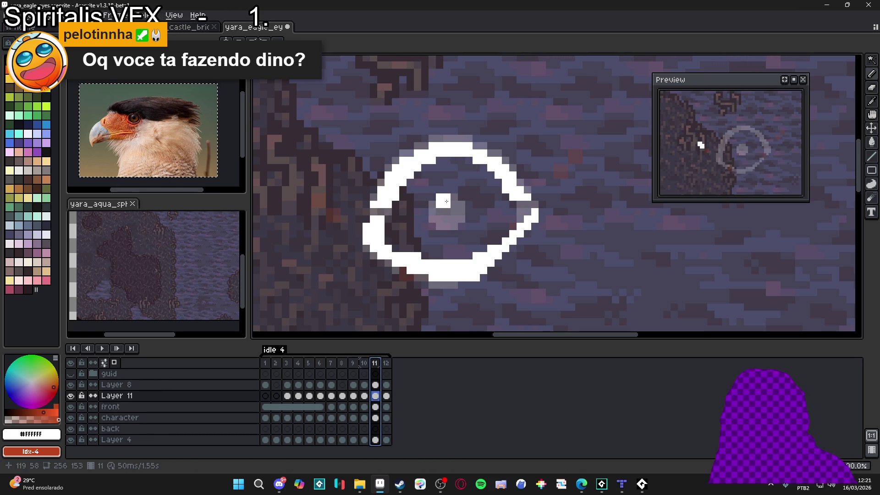
{"action": "left_click", "coordinate": [456, 209]}
{"action": "left_click", "coordinate": [435, 201]}
{"action": "key", "text": "ctrl+z"}
{"action": "key", "text": "ctrl+z"}
{"action": "left_click", "coordinate": [452, 212]}
{"action": "mouse_move", "coordinate": [453, 212]}
{"action": "left_mouse_down"}
{"action": "mouse_move", "coordinate": [461, 219]}
{"action": "mouse_move", "coordinate": [443, 221]}
{"action": "mouse_move", "coordinate": [457, 234]}
{"action": "left_mouse_up"}
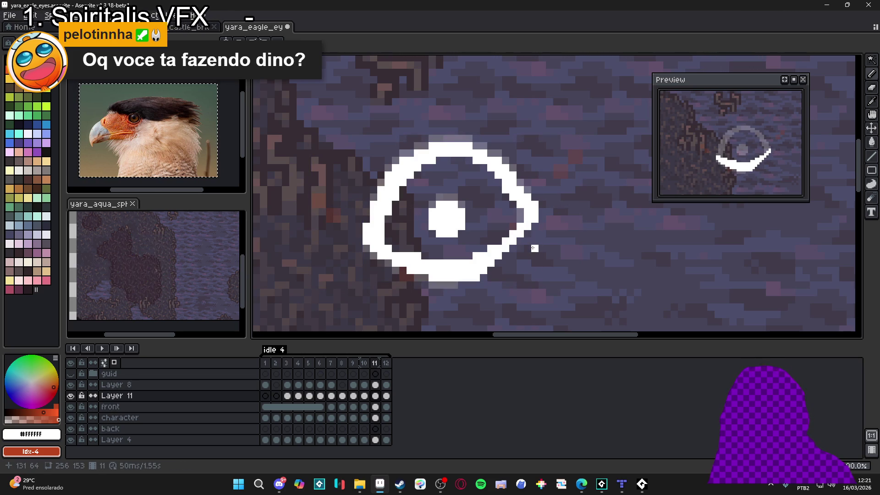
{"action": "left_click", "coordinate": [386, 363]}
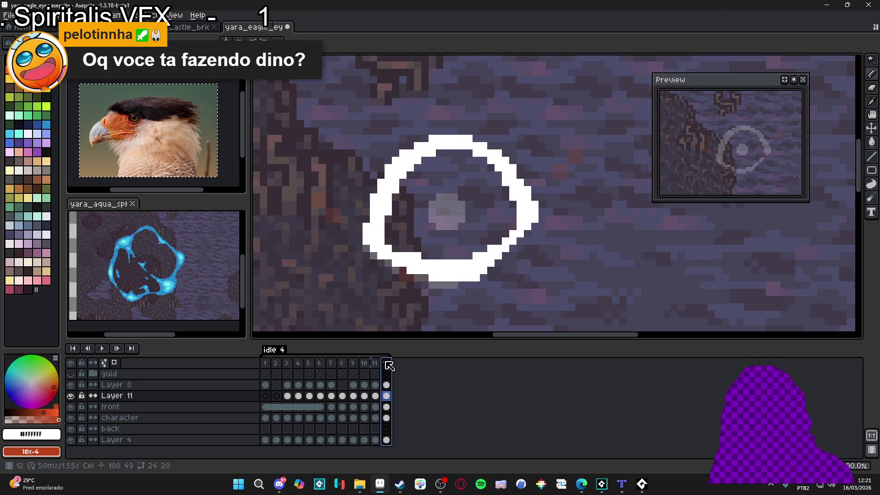
{"action": "mouse_move", "coordinate": [447, 199]}
{"action": "left_mouse_down"}
{"action": "mouse_move", "coordinate": [461, 212]}
{"action": "mouse_move", "coordinate": [441, 214]}
{"action": "mouse_move", "coordinate": [463, 220]}
{"action": "mouse_move", "coordinate": [453, 224]}
{"action": "left_mouse_up"}
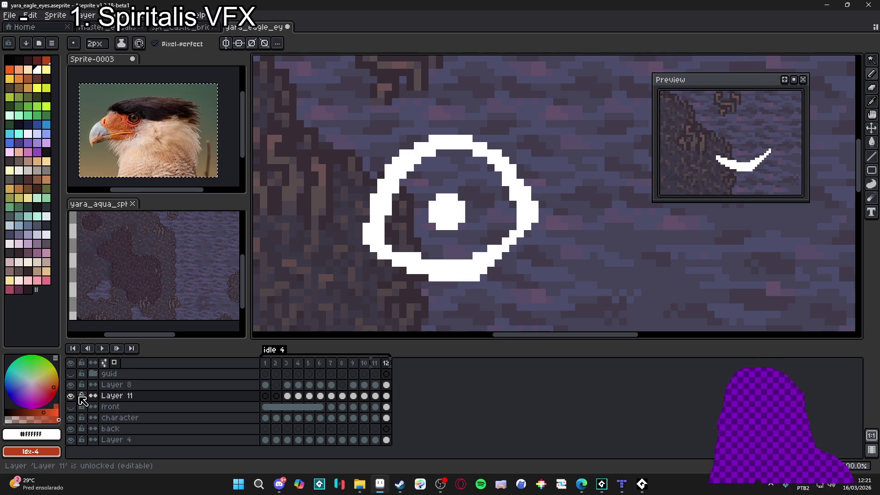
Step: Set frame 12's duration to 1000 ms
{"action": "scroll", "coordinate": [427, 197], "scroll_direction": "down", "scroll_amount": 4}
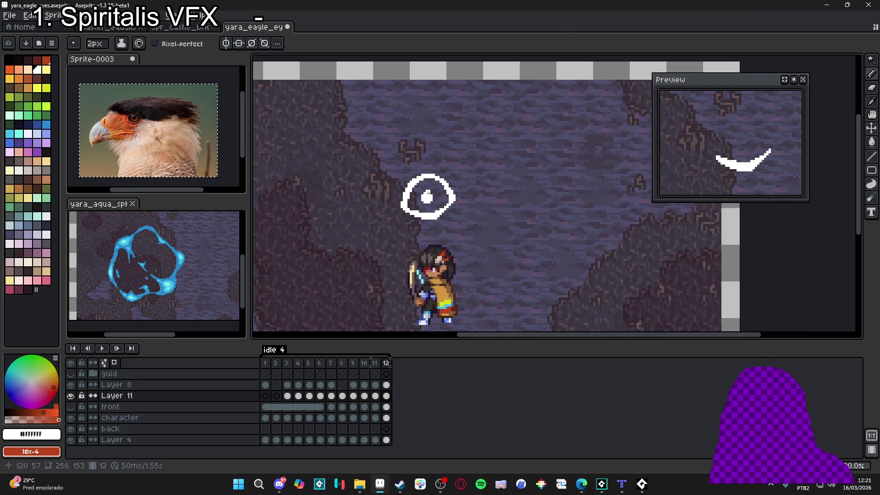
{"action": "left_click", "coordinate": [384, 365]}
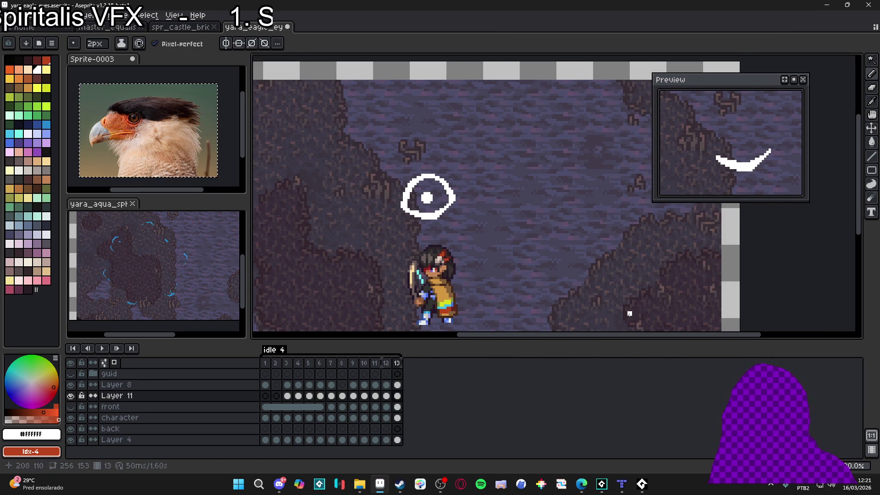
{"action": "double_click", "coordinate": [387, 364]}
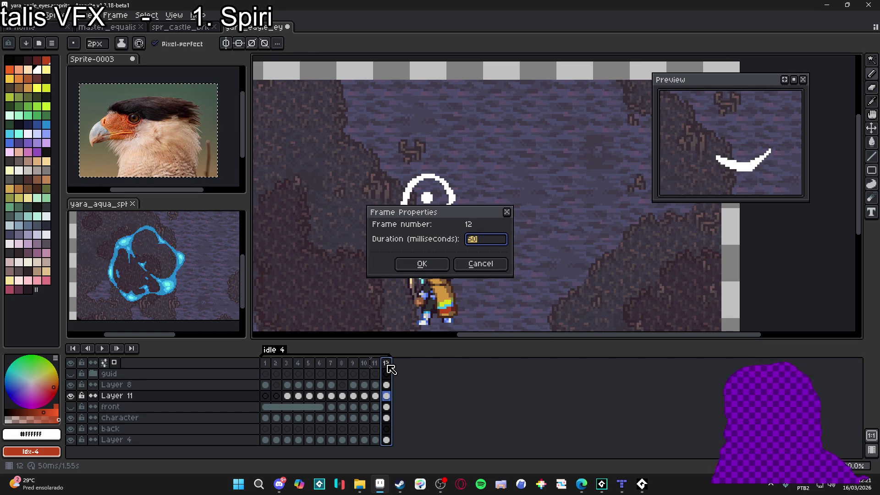
{"action": "type", "text": "000"}
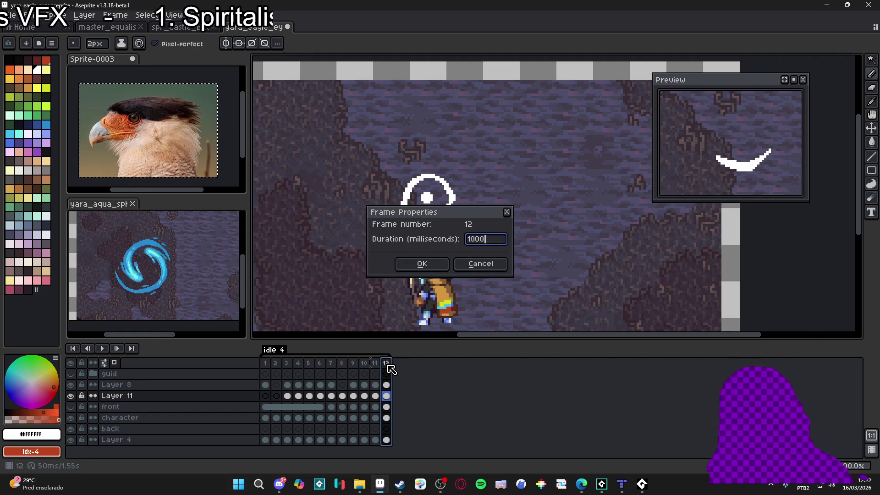
{"action": "key", "text": "Return"}
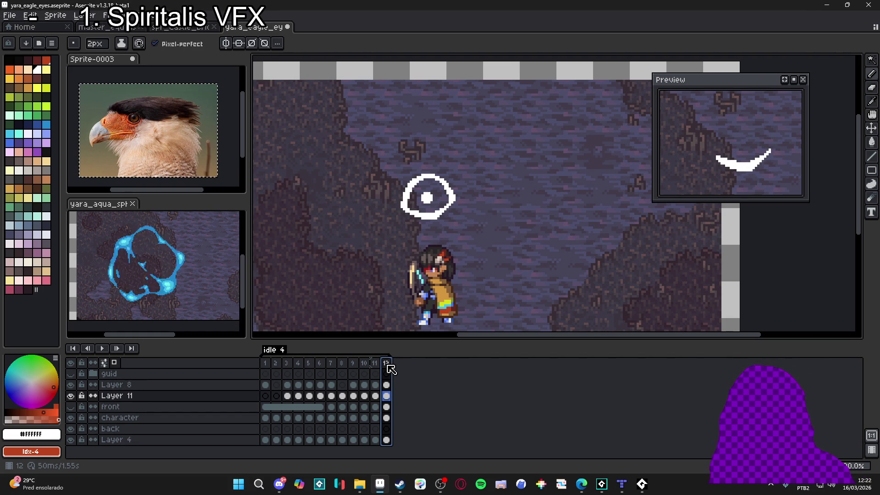
Step: Set frames 9–12 to 30 ms, then give frame 12 a 1000 ms hold again
{"action": "mouse_move", "coordinate": [390, 369]}
{"action": "left_mouse_down"}
{"action": "mouse_move", "coordinate": [345, 367]}
{"action": "mouse_move", "coordinate": [362, 365]}
{"action": "left_mouse_up"}
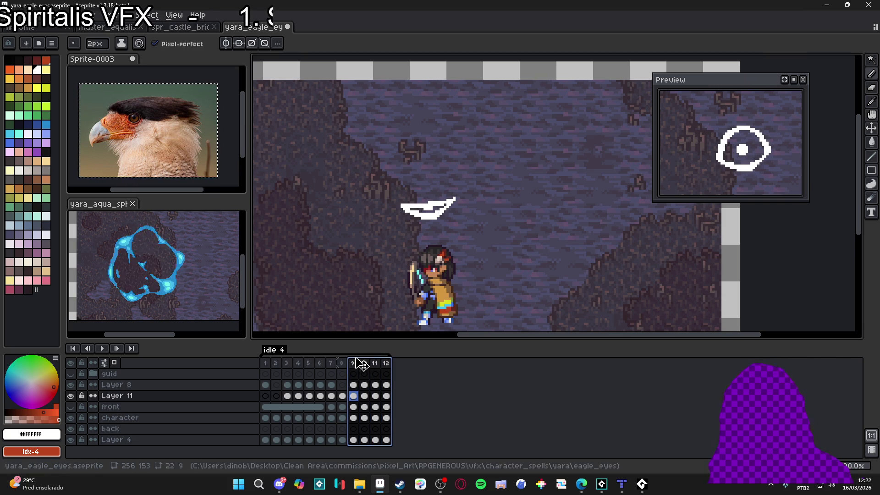
{"action": "double_click", "coordinate": [361, 364]}
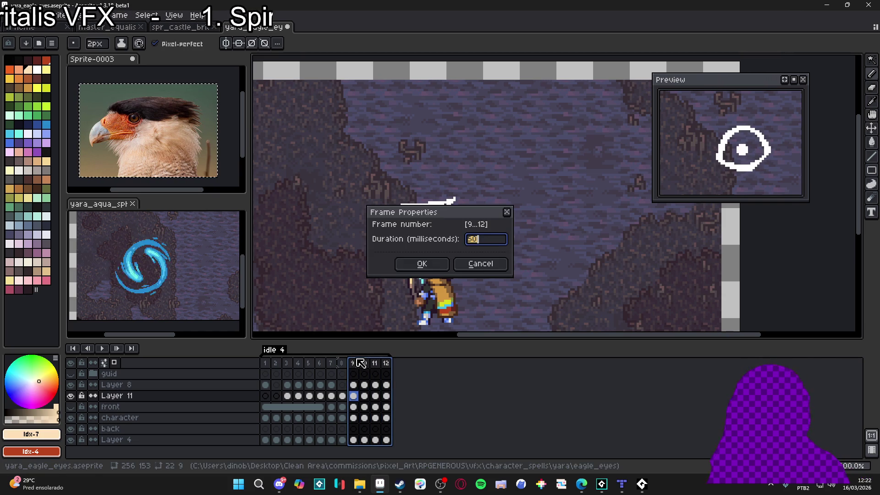
{"action": "key", "text": "Return"}
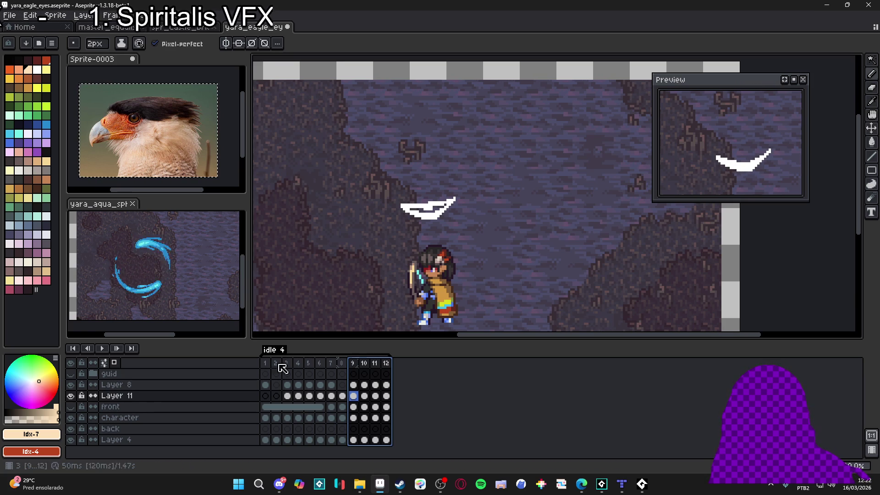
{"action": "left_click", "coordinate": [388, 366]}
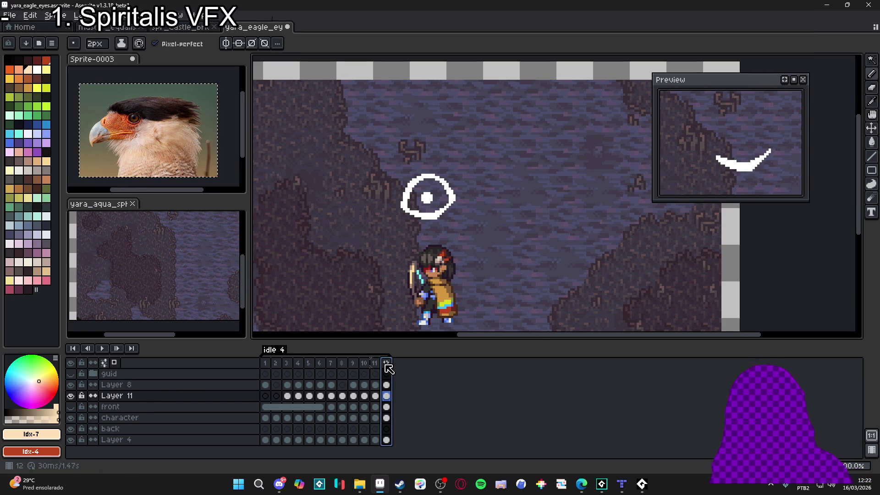
{"action": "double_click", "coordinate": [388, 367]}
{"action": "key", "text": "Return"}
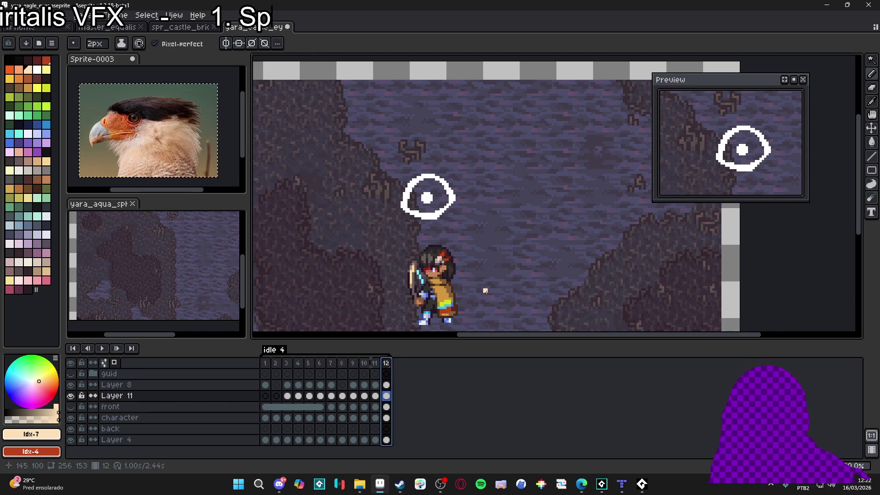
Step: Review frames 11 and 12, then return to frame 11
{"action": "scroll", "coordinate": [485, 290], "scroll_direction": "down", "scroll_amount": 2}
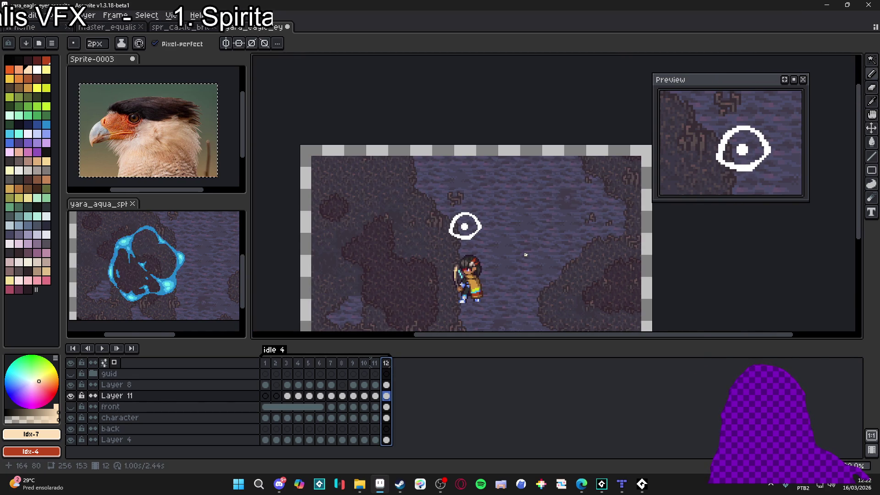
{"action": "scroll", "coordinate": [523, 248], "scroll_direction": "down", "scroll_amount": 1}
{"action": "scroll", "coordinate": [495, 225], "scroll_direction": "up", "scroll_amount": 1}
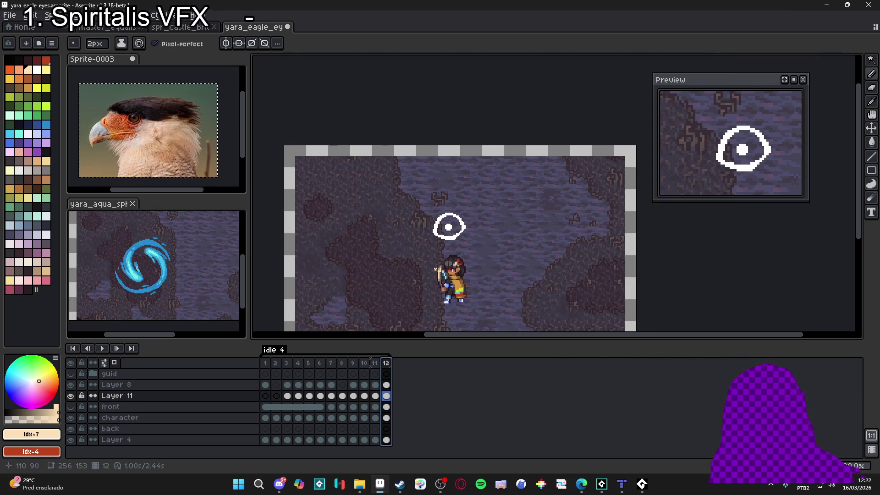
{"action": "left_click", "coordinate": [379, 362]}
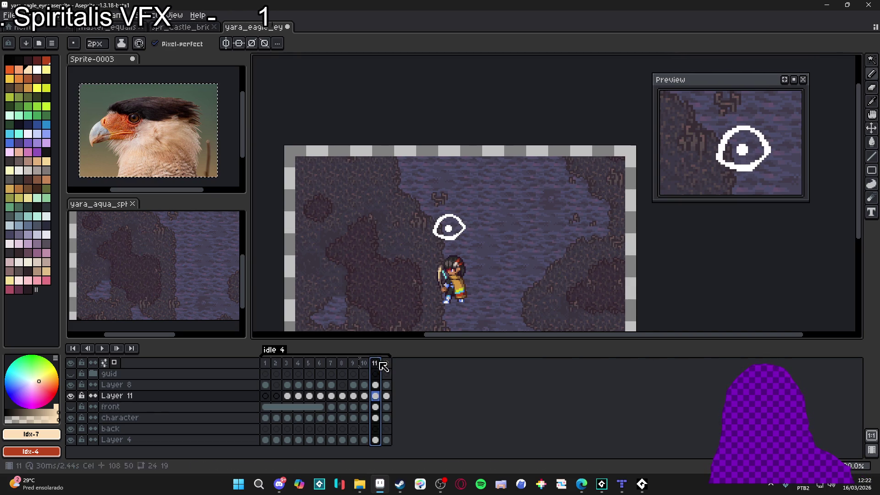
{"action": "left_click", "coordinate": [386, 363]}
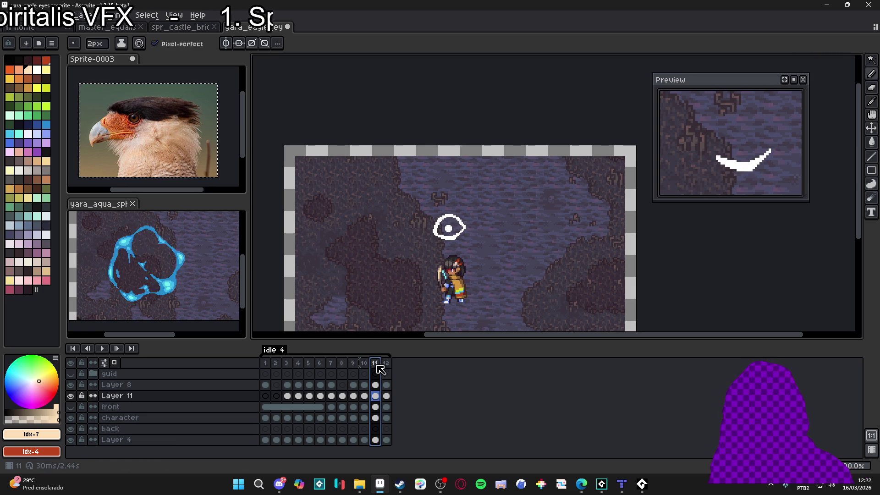
{"action": "scroll", "coordinate": [440, 221], "scroll_direction": "up", "scroll_amount": 3}
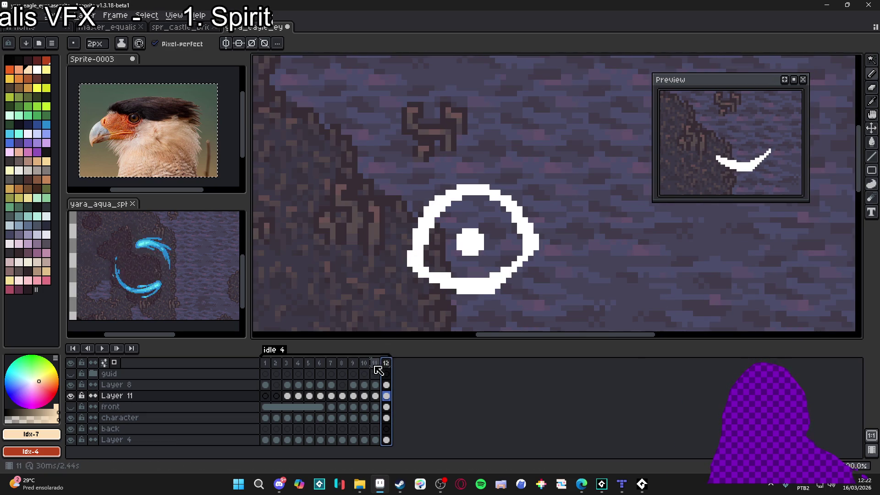
{"action": "key", "text": "comma"}
Step: Touch up frame 11's eye pixels with a white 1px pencil and the eraser, then clear the selection
{"action": "key", "text": "minus"}
{"action": "left_click", "coordinate": [433, 226], "text": "alt"}
{"action": "scroll", "coordinate": [438, 222], "scroll_direction": "up", "scroll_amount": 1}
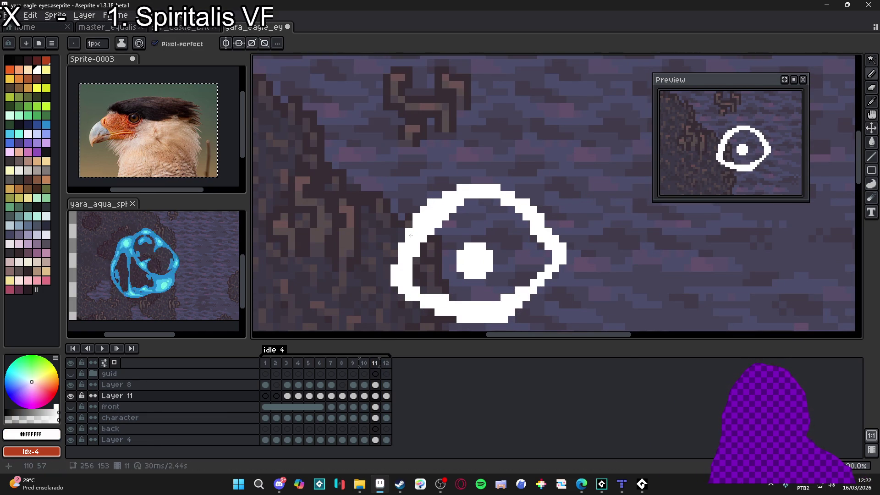
{"action": "key", "text": "e"}
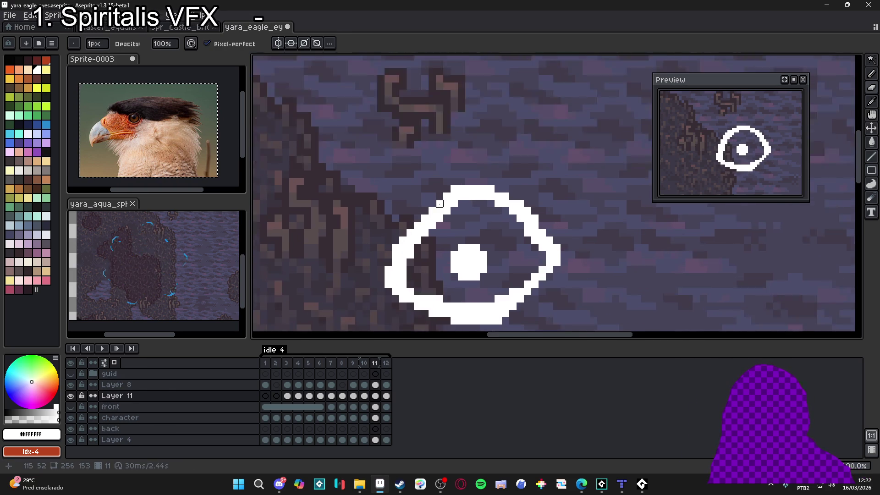
{"action": "scroll", "coordinate": [461, 193], "scroll_direction": "up", "scroll_amount": 1}
{"action": "scroll", "coordinate": [459, 182], "scroll_direction": "down", "scroll_amount": 2}
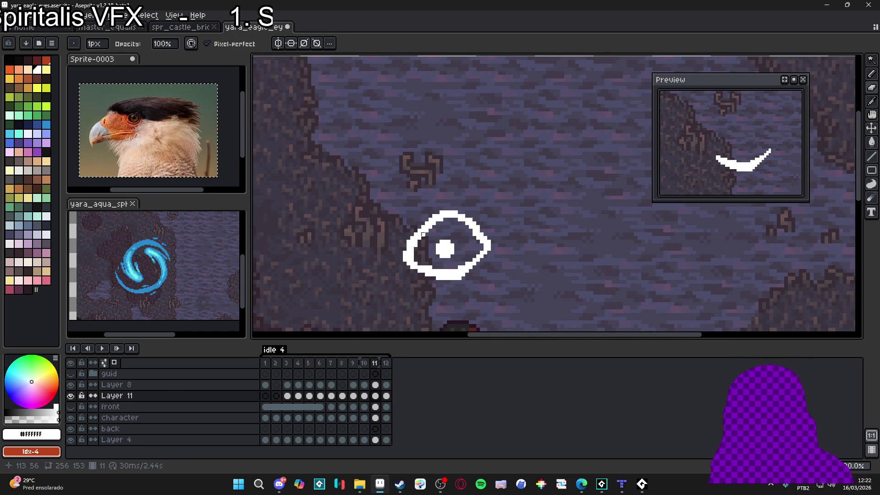
{"action": "key", "text": "v"}
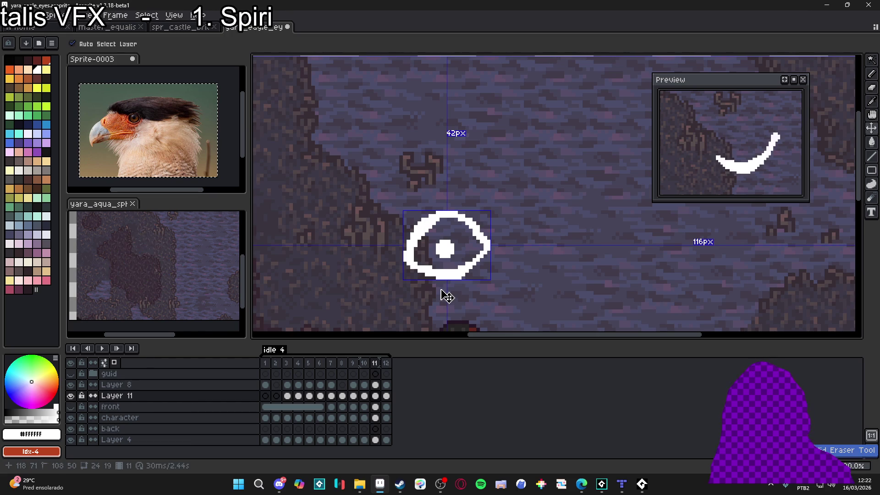
{"action": "key", "text": "b"}
{"action": "scroll", "coordinate": [436, 246], "scroll_direction": "up", "scroll_amount": 2}
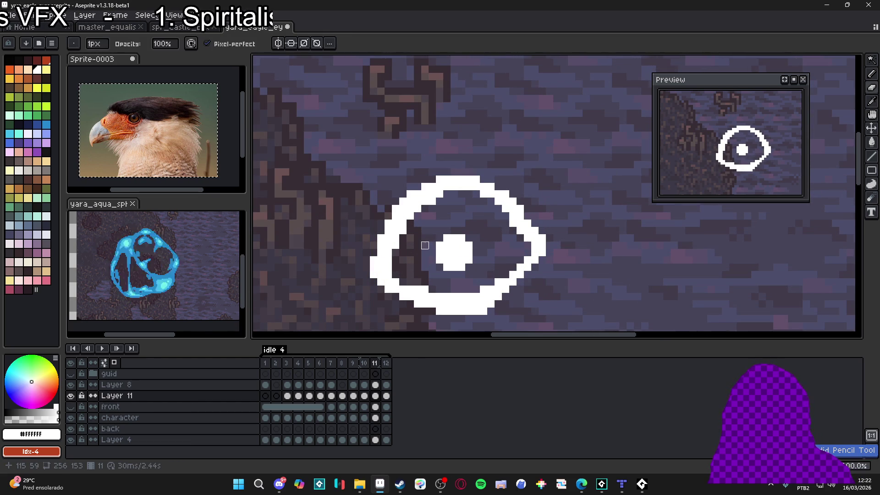
{"action": "key", "text": "Escape"}
Step: Zoom out to view the white eye ring and pupil above the character in the cave
{"action": "scroll", "coordinate": [417, 186], "scroll_direction": "down", "scroll_amount": 2}
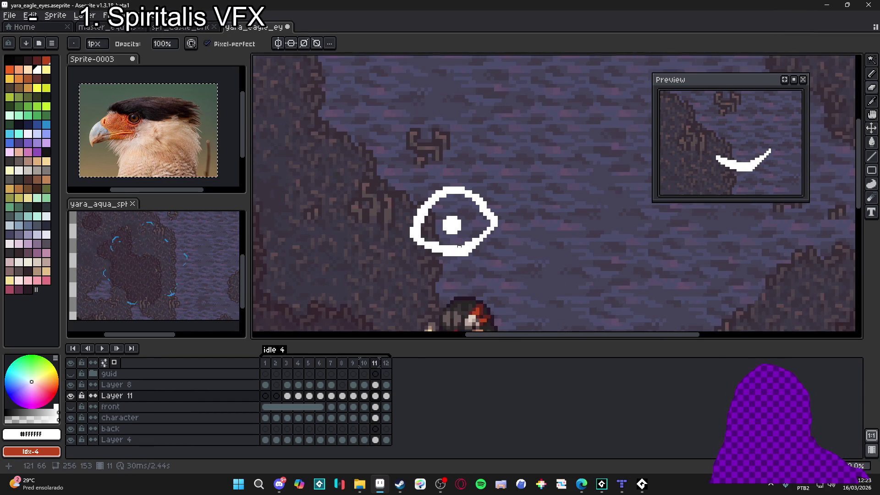
{"action": "scroll", "coordinate": [417, 219], "scroll_direction": "up", "scroll_amount": 2}
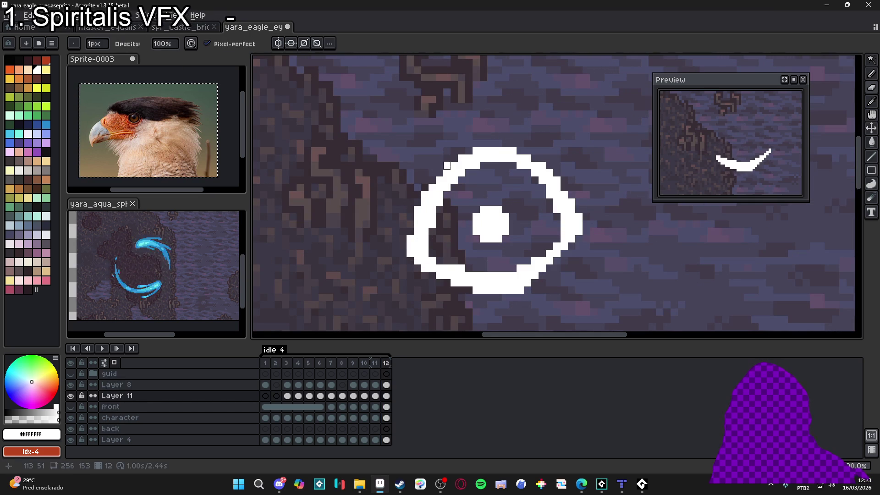
{"action": "scroll", "coordinate": [517, 244], "scroll_direction": "down", "scroll_amount": 1}
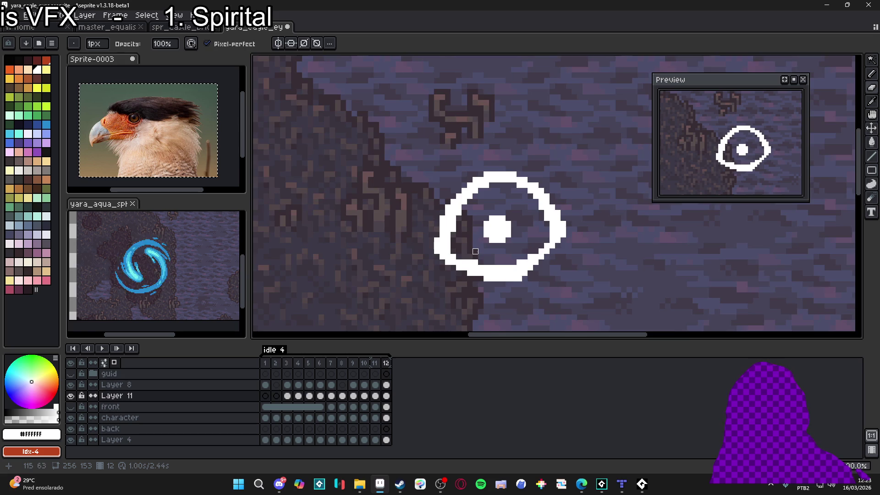
{"action": "scroll", "coordinate": [477, 252], "scroll_direction": "down", "scroll_amount": 3}
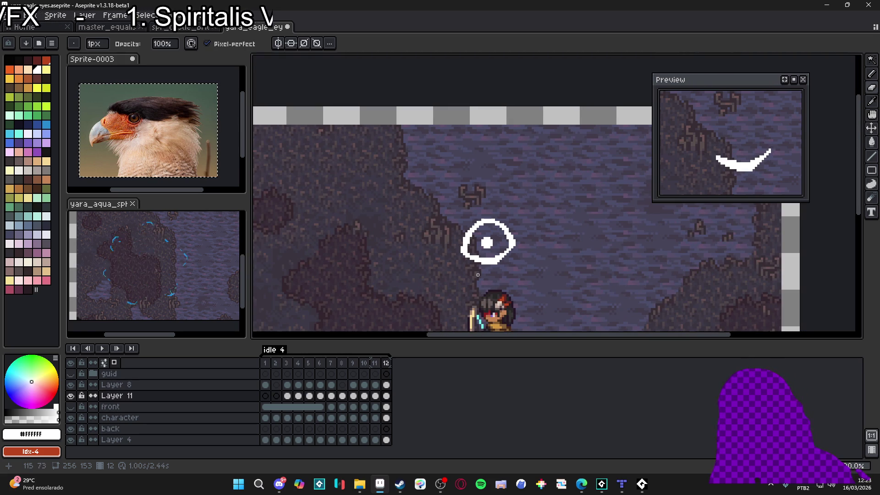
{"action": "scroll", "coordinate": [479, 274], "scroll_direction": "down", "scroll_amount": 2}
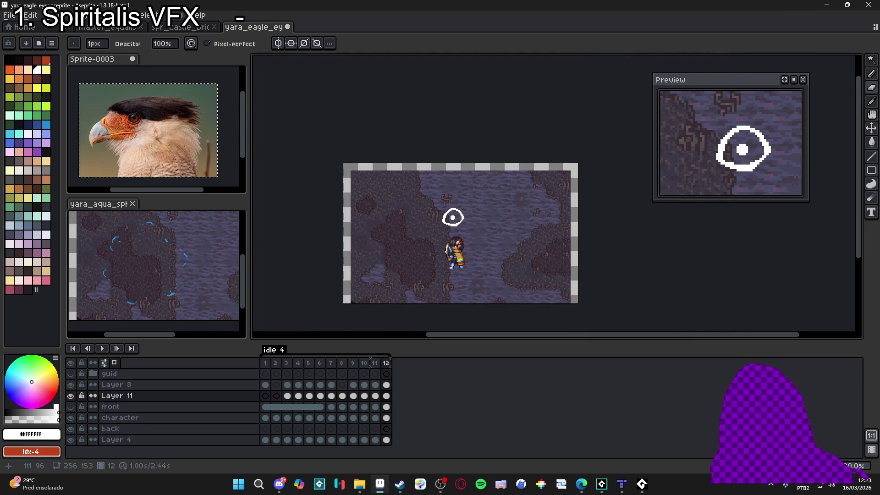
{"action": "scroll", "coordinate": [455, 239], "scroll_direction": "up", "scroll_amount": 2}
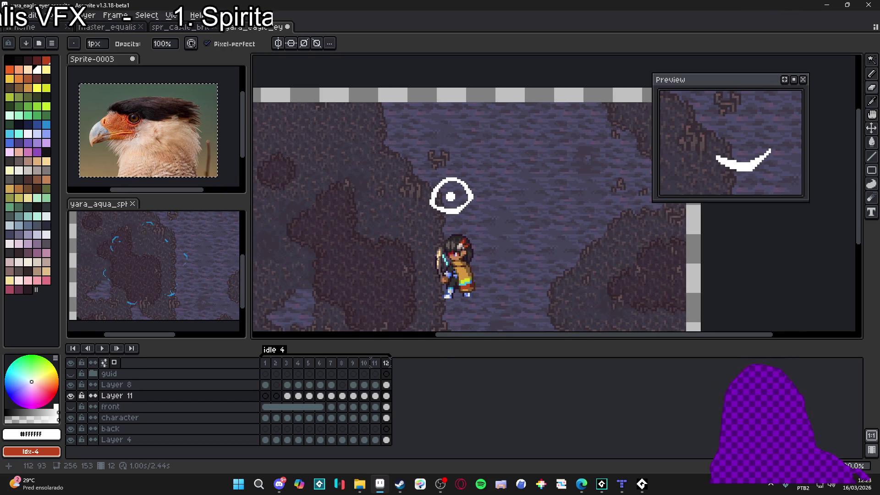
Step: Bring GameMaker forward, build and run the game with F5, then close the game window
{"action": "mouse_move", "coordinate": [622, 486]}
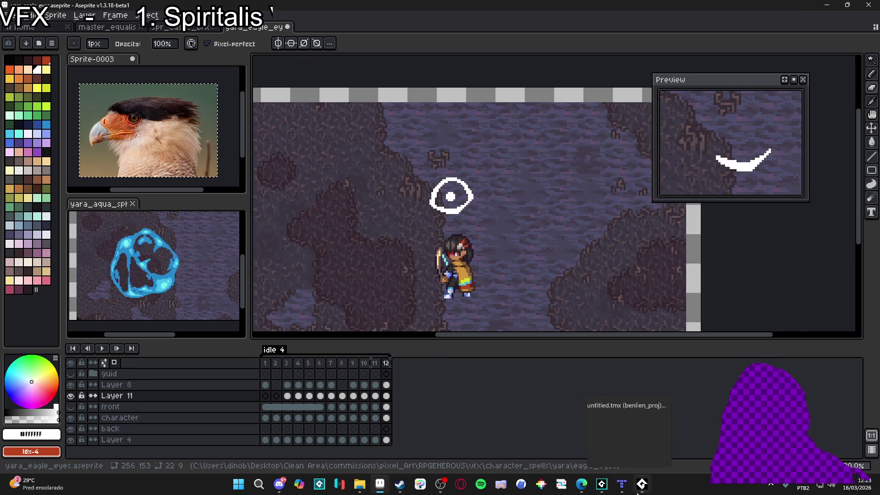
{"action": "left_click", "coordinate": [570, 437]}
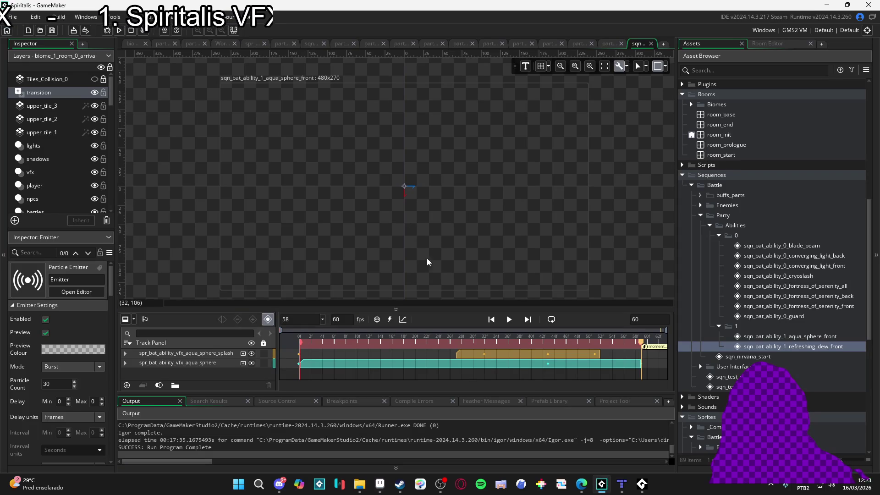
{"action": "key", "text": "F5"}
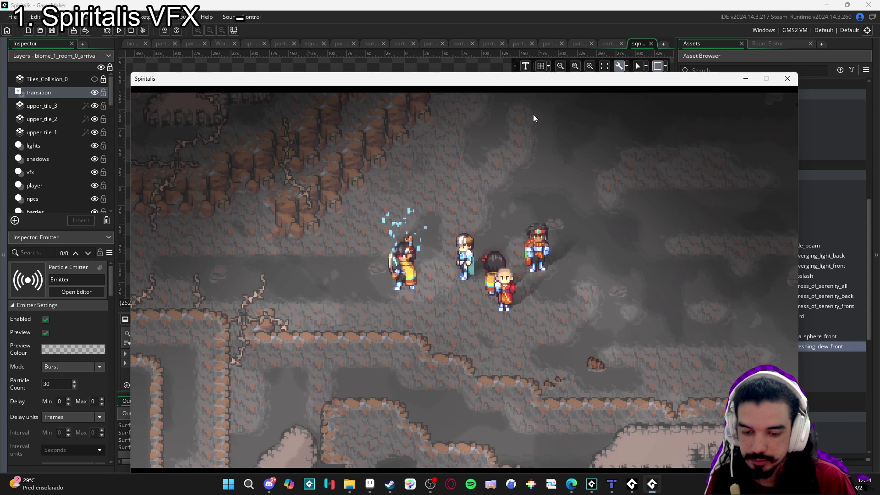
{"action": "left_click", "coordinate": [788, 78]}
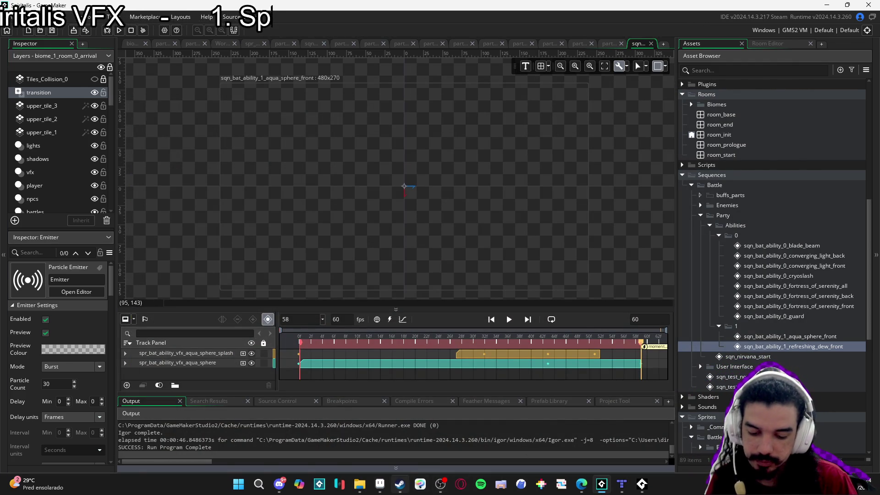
Step: Switch back to Aseprite, then bring up File Explorer's home page
{"action": "left_click", "coordinate": [379, 484]}
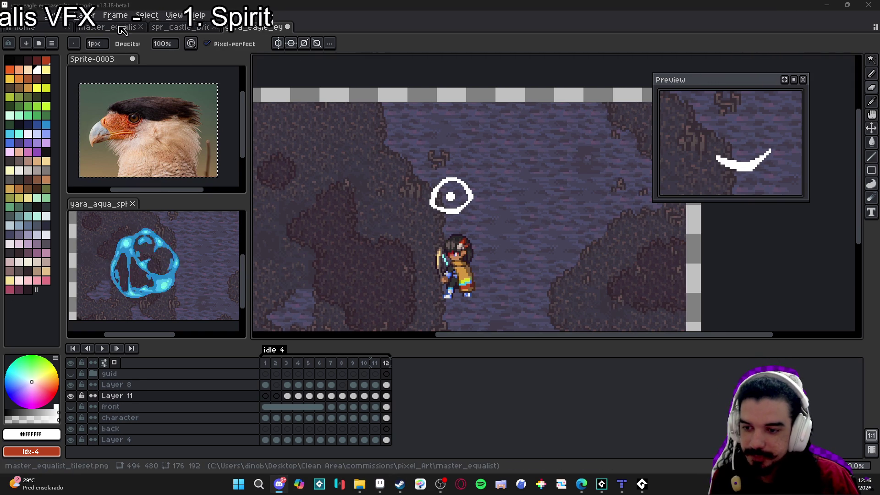
{"action": "key", "text": "super+e"}
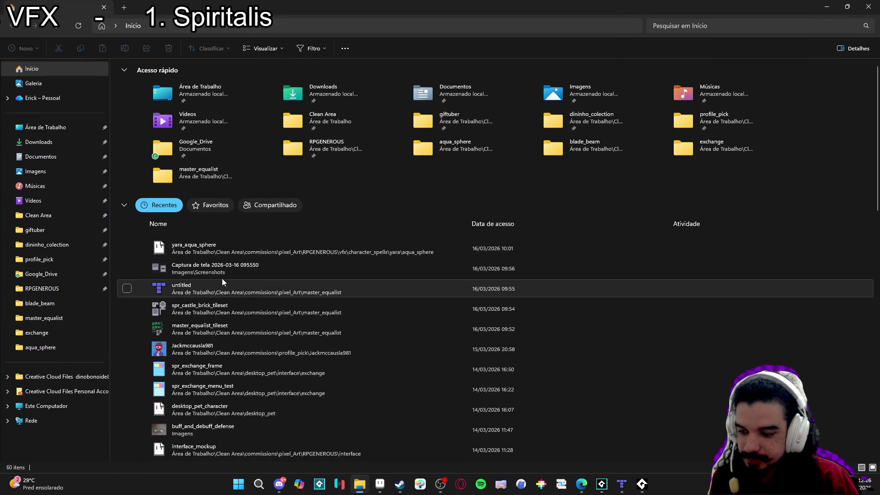
Step: Go from yara_aqua_sphere's file location up to the yara refreshing dew folder and open its sprite
{"action": "left_click", "coordinate": [188, 255]}
{"action": "right_click", "coordinate": [193, 261]}
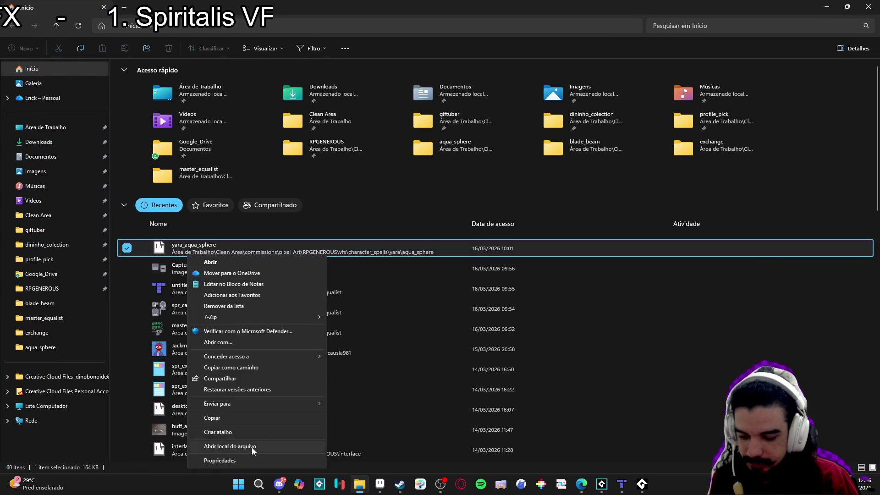
{"action": "left_click", "coordinate": [256, 449]}
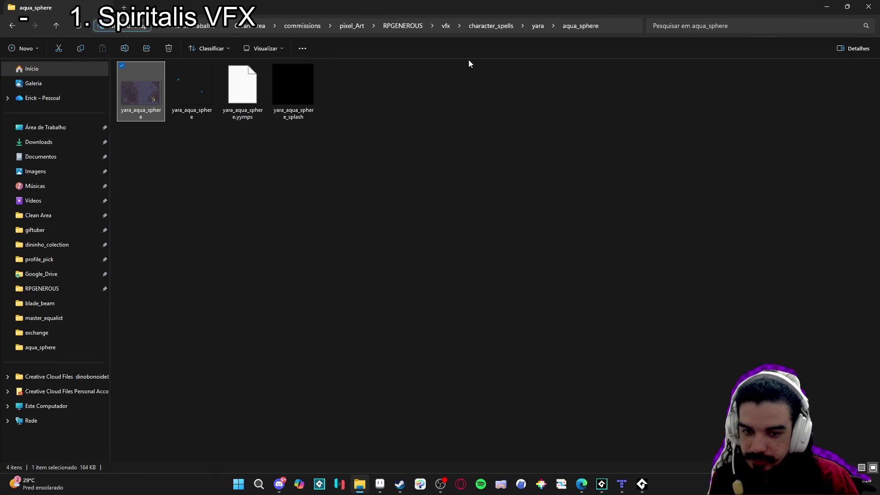
{"action": "left_click", "coordinate": [541, 26]}
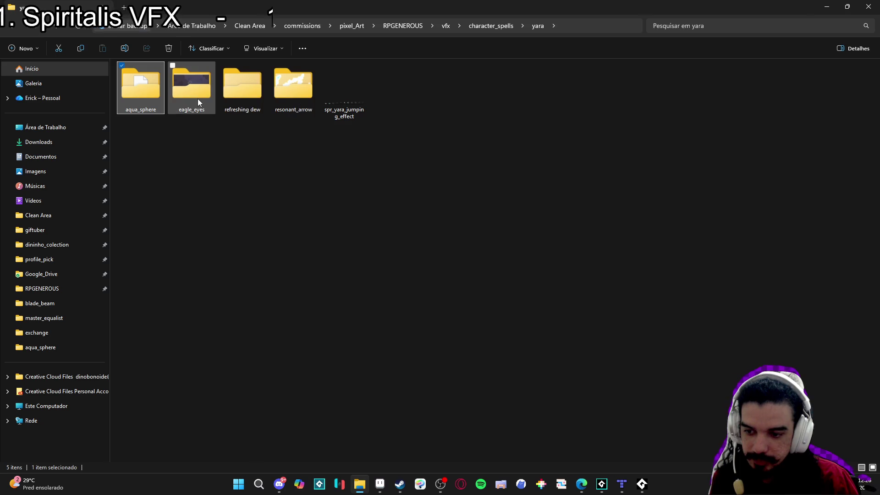
{"action": "double_click", "coordinate": [257, 94]}
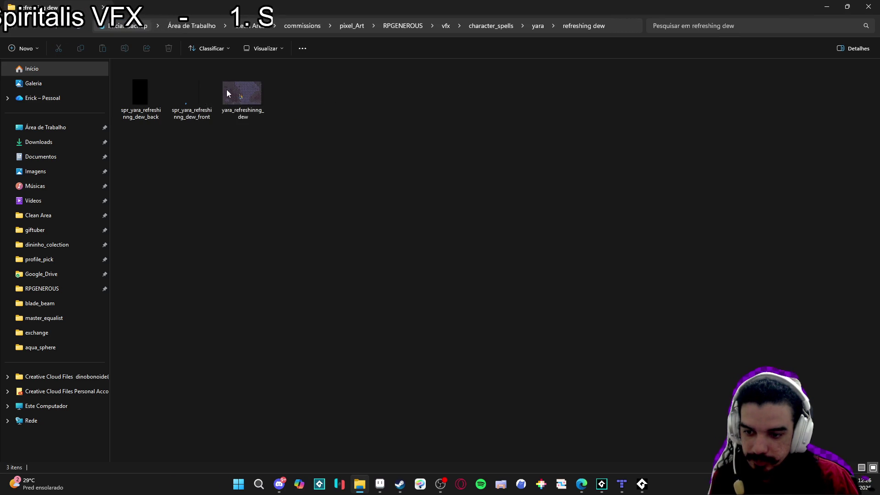
{"action": "double_click", "coordinate": [235, 87]}
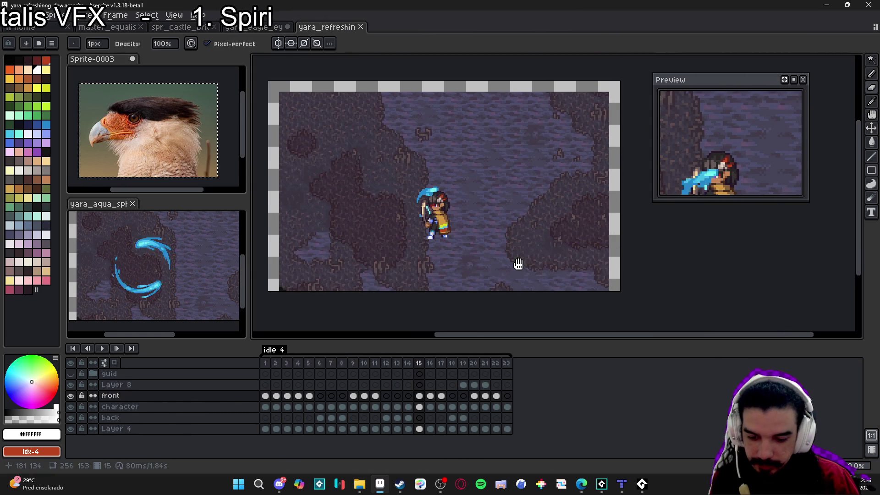
Step: Enlarge the timeline panel and select the back layer's cel at frame 7
{"action": "mouse_move", "coordinate": [403, 339]}
{"action": "left_mouse_down"}
{"action": "mouse_move", "coordinate": [406, 314]}
{"action": "mouse_move", "coordinate": [407, 329]}
{"action": "left_mouse_up"}
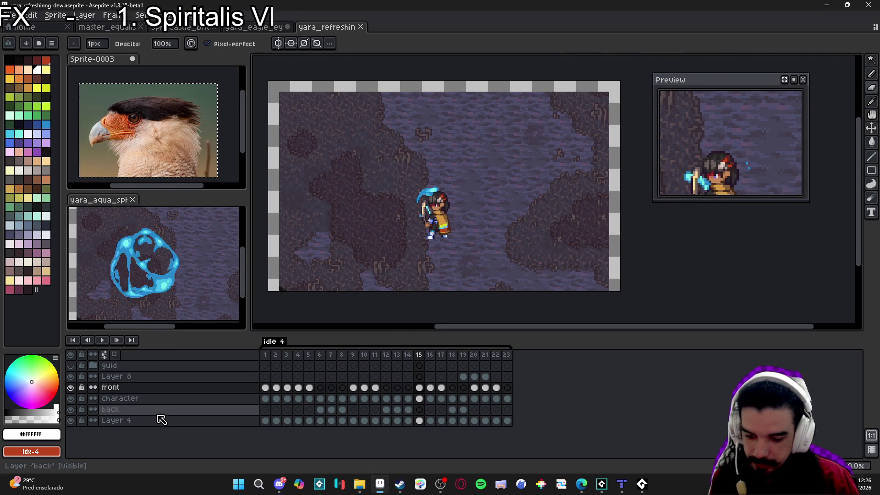
{"action": "left_click", "coordinate": [321, 410]}
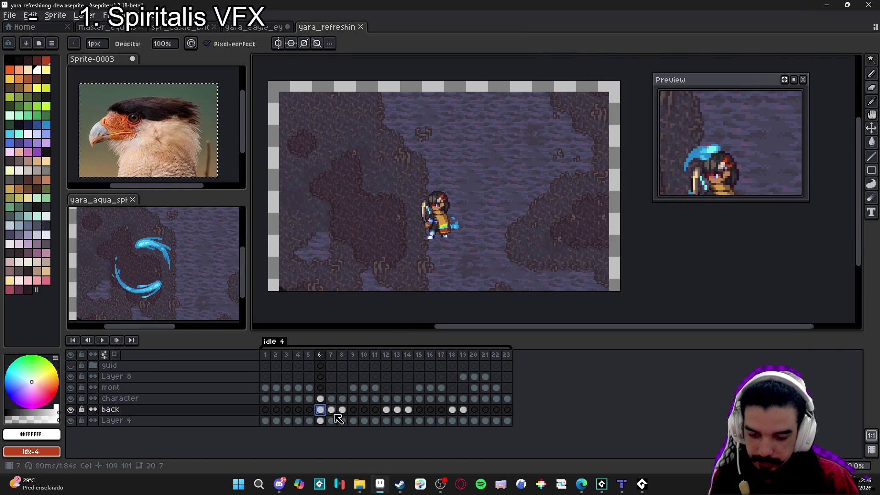
{"action": "left_click", "coordinate": [331, 409]}
Step: Snip the timeline's front, character and back layer rows for annotation
{"action": "key", "text": "super+shift+s"}
{"action": "mouse_move", "coordinate": [64, 377]}
{"action": "left_mouse_down"}
{"action": "mouse_move", "coordinate": [521, 443]}
{"action": "mouse_move", "coordinate": [571, 424]}
{"action": "mouse_move", "coordinate": [562, 417]}
{"action": "left_mouse_up"}
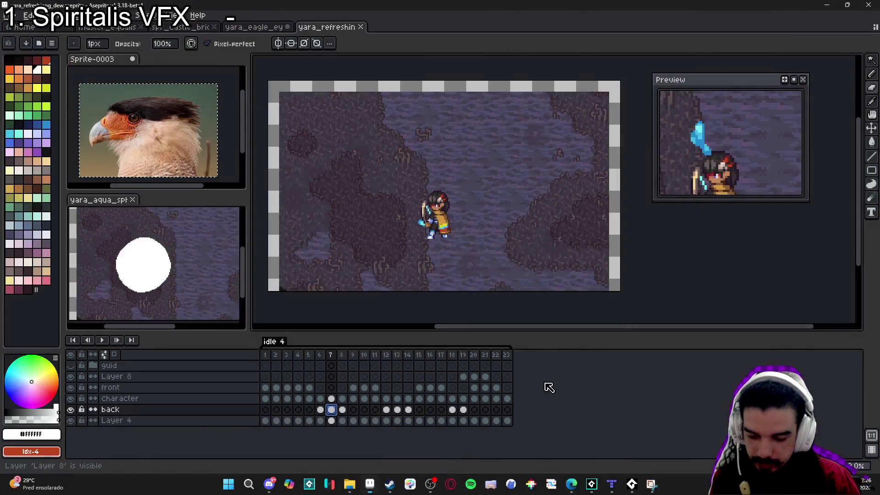
{"action": "left_click", "coordinate": [789, 424]}
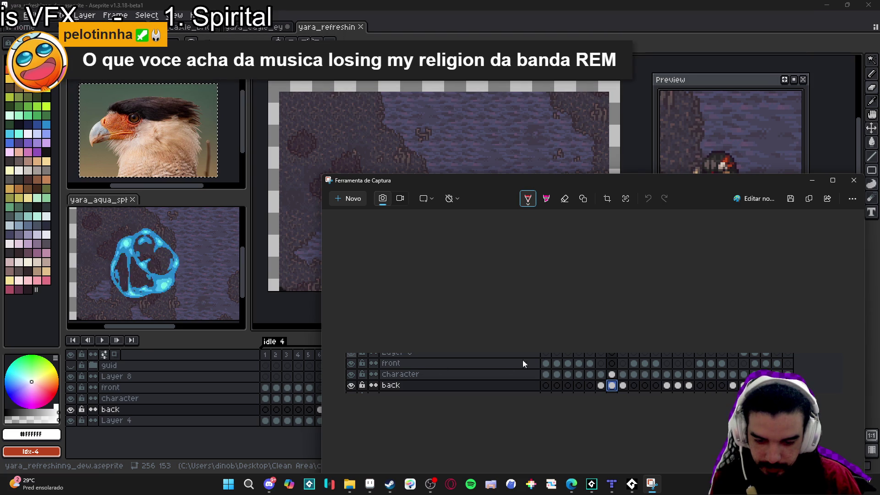
Step: Circle front-layer cel groups in red and back-layer groups in cyan, then copy the annotated snip
{"action": "mouse_move", "coordinate": [553, 356]}
{"action": "left_mouse_down"}
{"action": "mouse_move", "coordinate": [542, 359]}
{"action": "mouse_move", "coordinate": [667, 368]}
{"action": "mouse_move", "coordinate": [633, 356]}
{"action": "left_mouse_up"}
{"action": "mouse_move", "coordinate": [695, 368]}
{"action": "left_mouse_down"}
{"action": "mouse_move", "coordinate": [733, 364]}
{"action": "mouse_move", "coordinate": [697, 357]}
{"action": "mouse_move", "coordinate": [785, 365]}
{"action": "mouse_move", "coordinate": [757, 356]}
{"action": "left_mouse_up"}
{"action": "left_click", "coordinate": [527, 199]}
{"action": "left_click", "coordinate": [560, 290]}
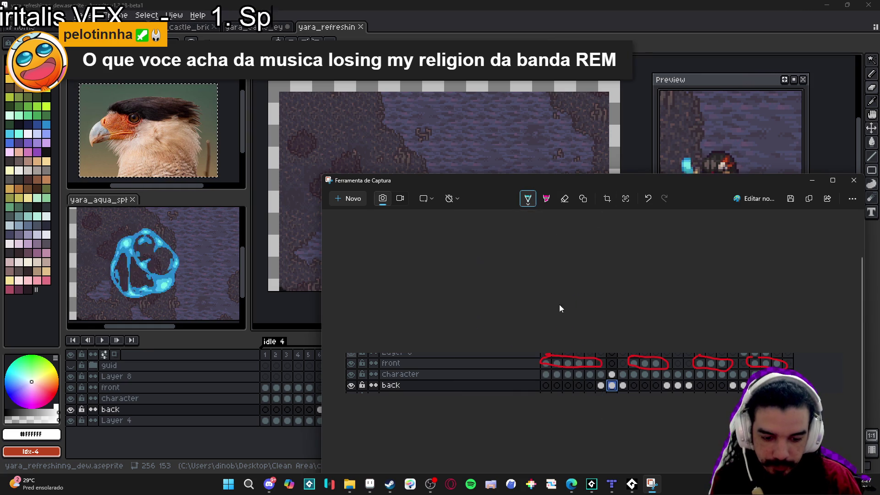
{"action": "mouse_move", "coordinate": [619, 379]}
{"action": "left_mouse_down"}
{"action": "mouse_move", "coordinate": [593, 383]}
{"action": "mouse_move", "coordinate": [671, 390]}
{"action": "mouse_move", "coordinate": [673, 380]}
{"action": "left_mouse_up"}
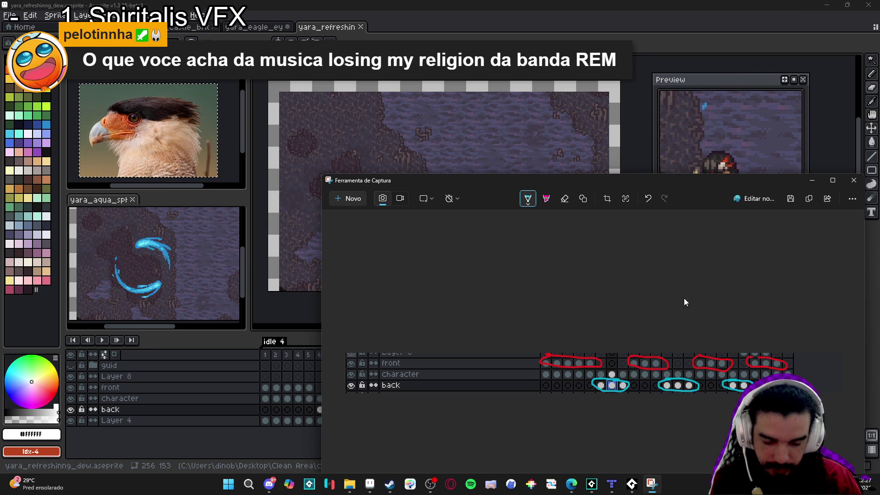
{"action": "key", "text": "ctrl+c"}
{"action": "left_click", "coordinate": [147, 279]}
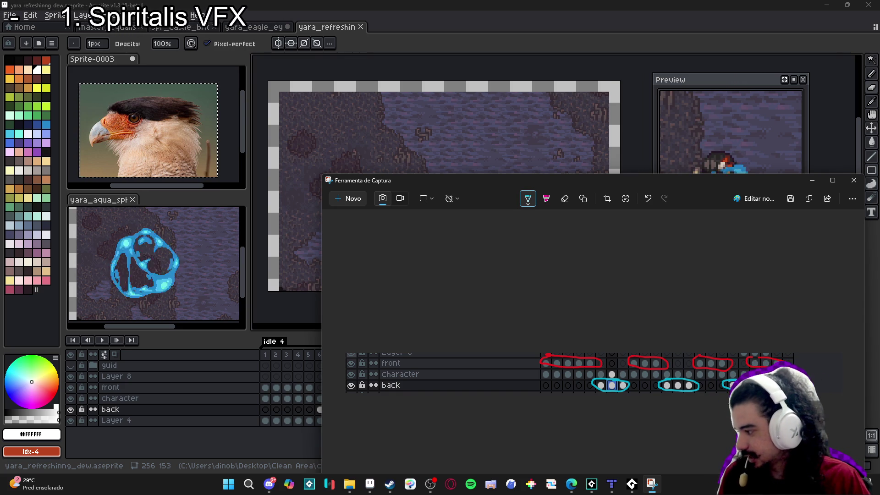
Step: Close Snipping Tool and bring up Spotify
{"action": "left_click", "coordinate": [854, 183]}
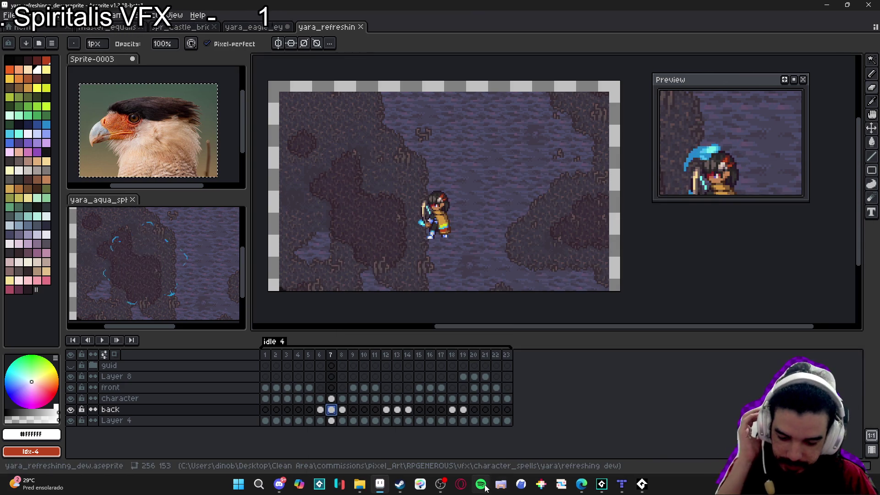
{"action": "left_click", "coordinate": [641, 490]}
{"action": "key", "text": "space"}
{"action": "left_click", "coordinate": [745, 69]}
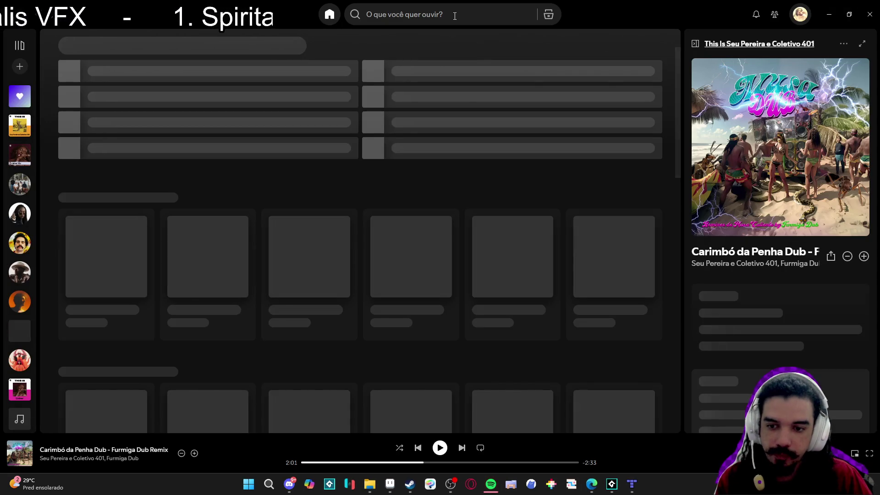
Step: Search 'losing my religio', play R.E.M.'s Losing My Religion, pause it, and close Spotify
{"action": "left_click", "coordinate": [459, 8]}
{"action": "type", "text": "losing my rel"}
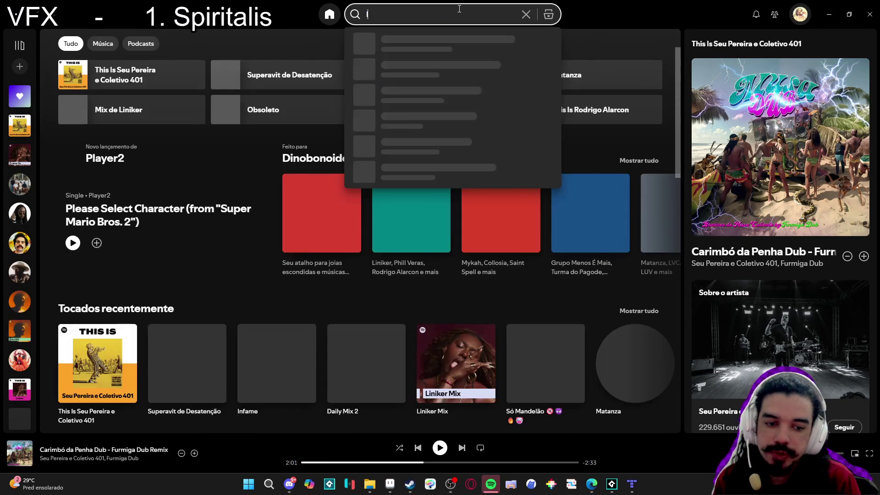
{"action": "type", "text": "igio"}
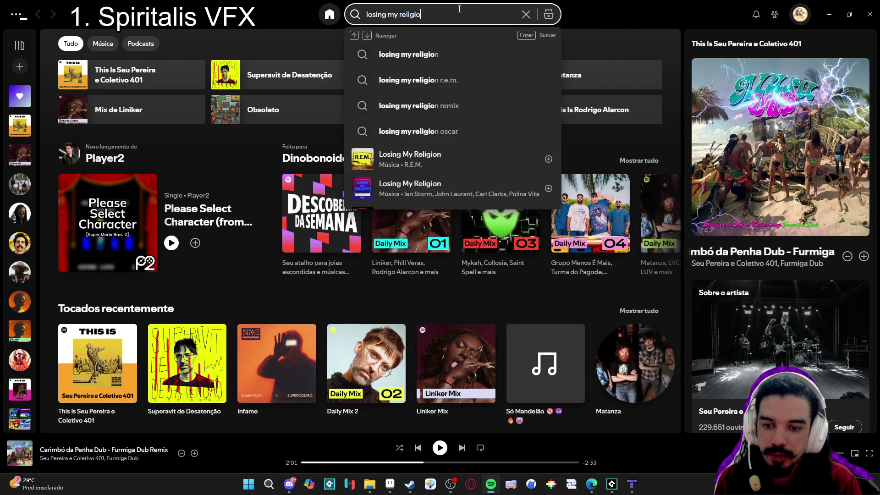
{"action": "key", "text": "Down"}
{"action": "key", "text": "Down"}
{"action": "key", "text": "Down"}
{"action": "key", "text": "Return"}
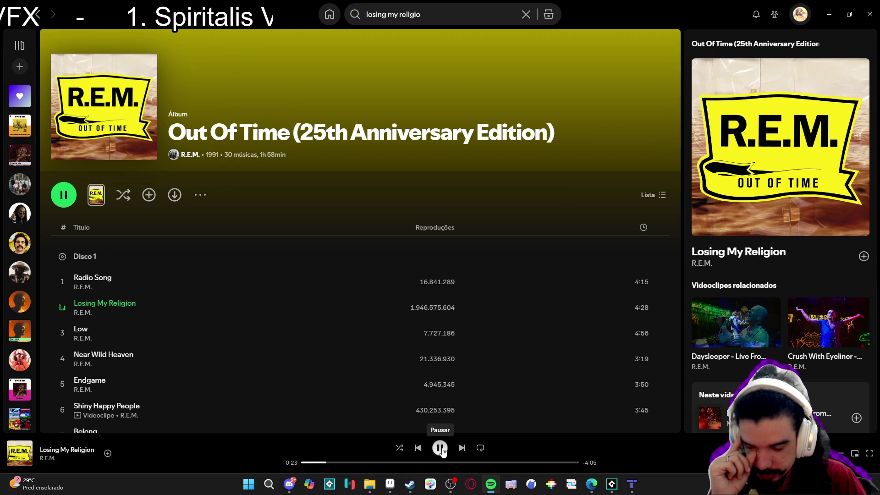
{"action": "left_click", "coordinate": [442, 452]}
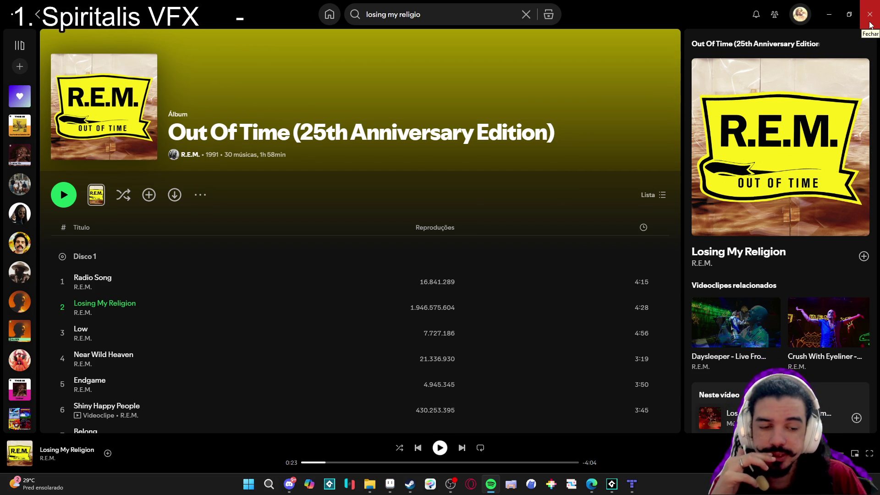
{"action": "left_click", "coordinate": [870, 25]}
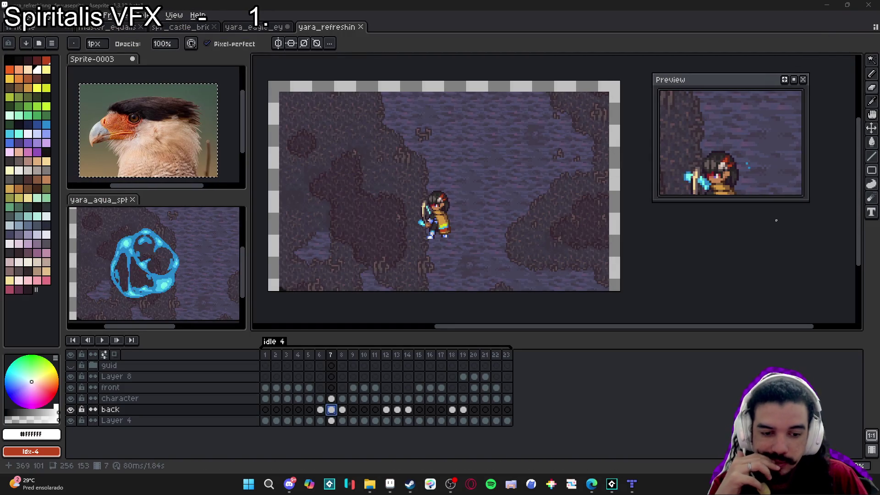
Step: Make the Preview panel taller, recentre the character, and switch to the yara_eagle_eyes sprite
{"action": "mouse_move", "coordinate": [756, 201]}
{"action": "left_mouse_down"}
{"action": "mouse_move", "coordinate": [761, 246]}
{"action": "mouse_move", "coordinate": [745, 285]}
{"action": "left_mouse_up"}
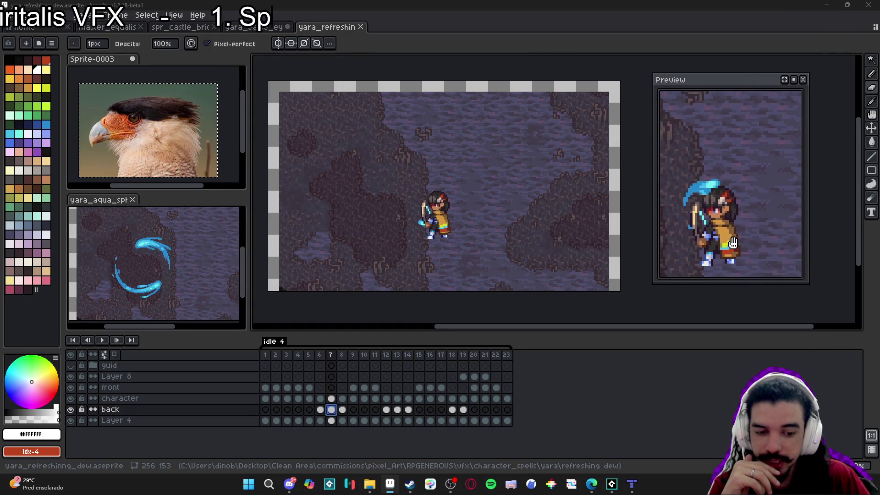
{"action": "left_click_drag", "start_coordinate": [733, 244], "coordinate": [743, 244]}
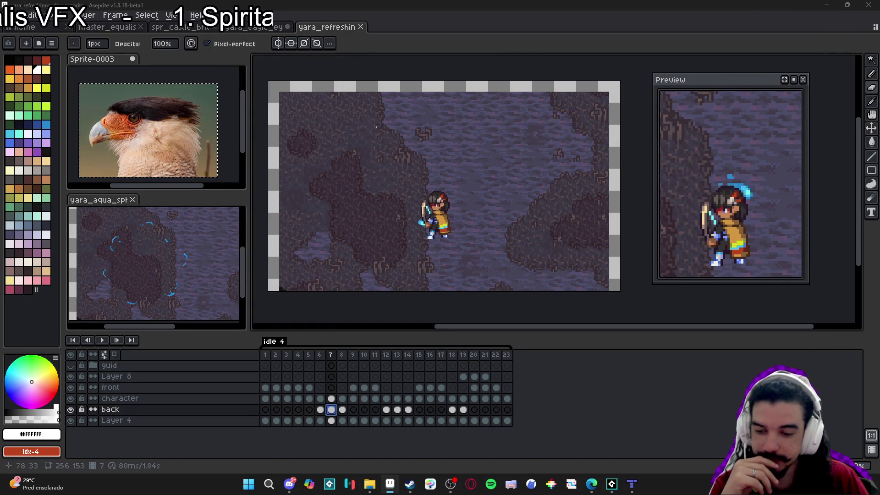
{"action": "left_click", "coordinate": [261, 28]}
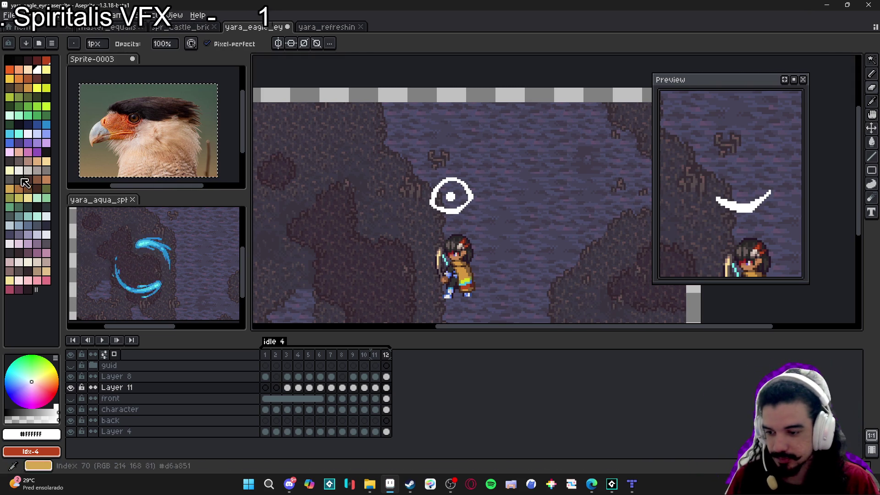
{"action": "left_click", "coordinate": [245, 185]}
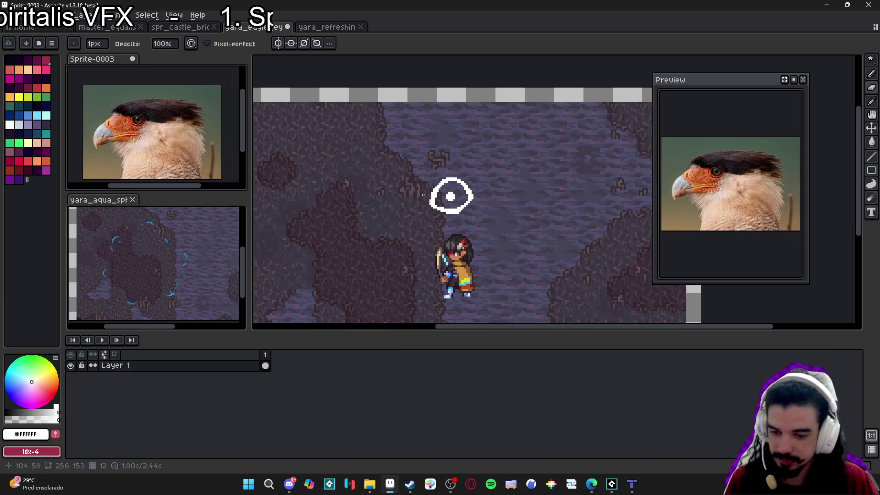
{"action": "left_click", "coordinate": [425, 192]}
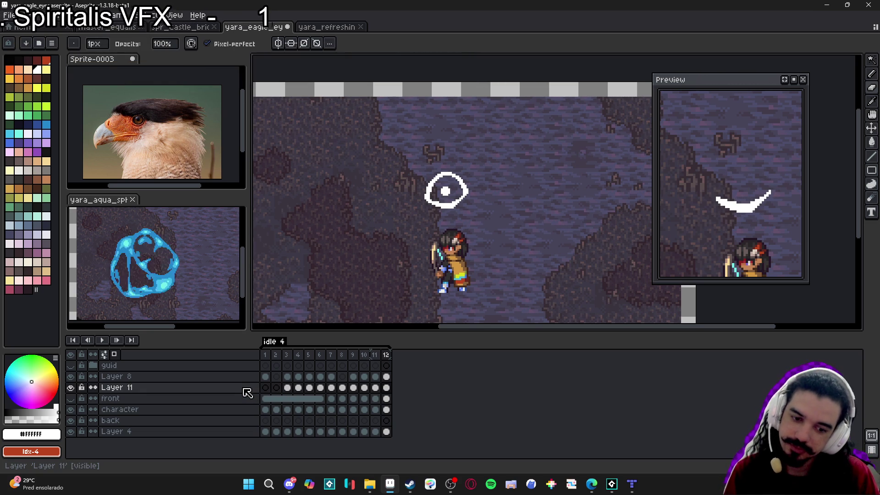
{"action": "left_click", "coordinate": [341, 359]}
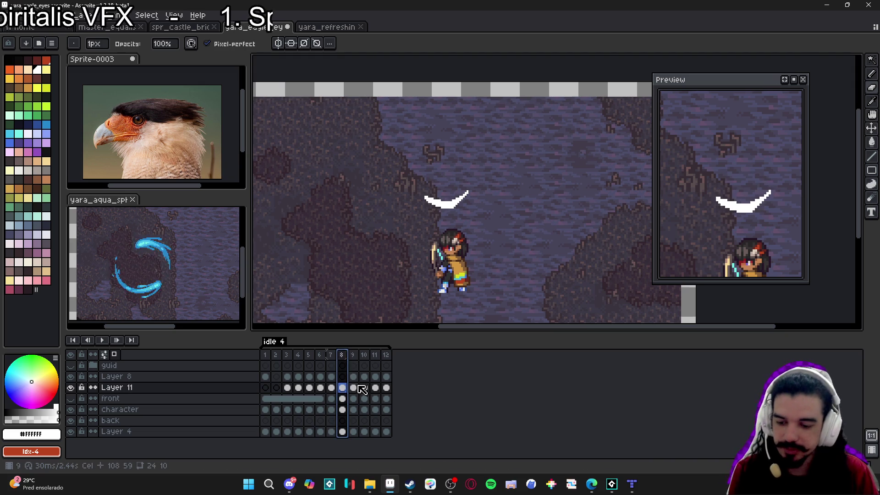
Step: Change frame 8's duration from 1000 ms to 500 ms in Frame Properties
{"action": "double_click", "coordinate": [344, 357]}
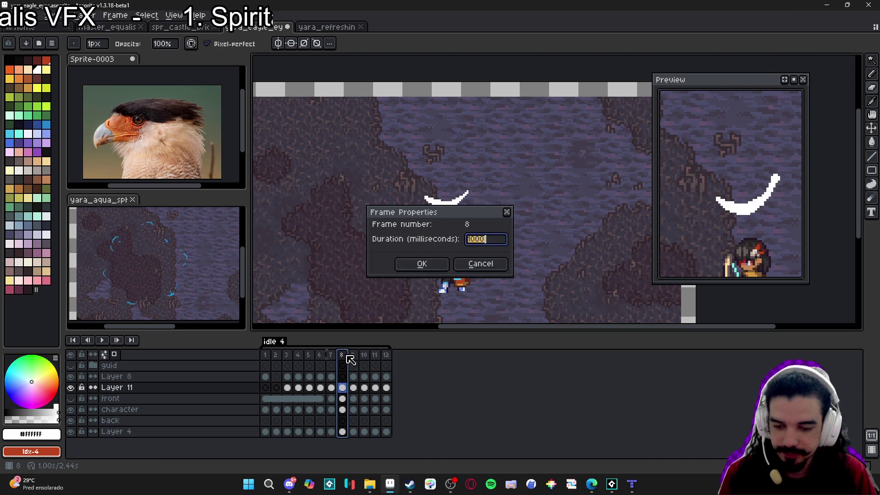
{"action": "key", "text": "Return"}
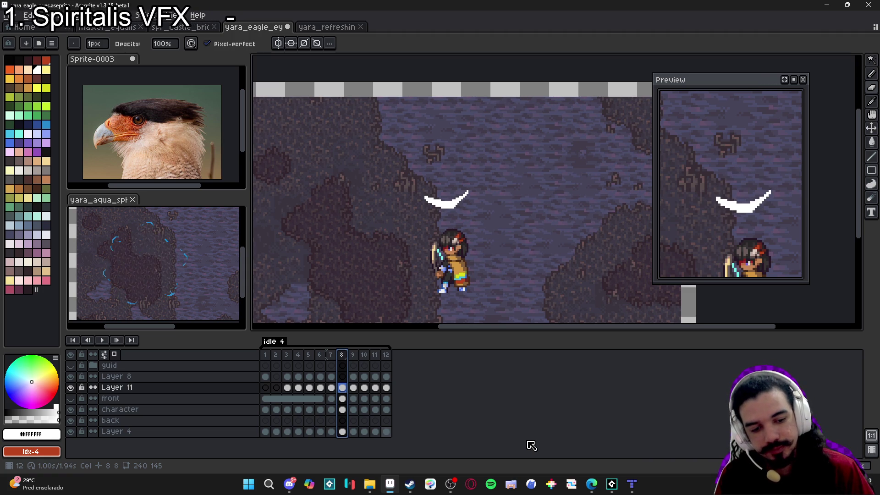
Step: Play the eagle eyes animation on the canvas once to review it, then stop it
{"action": "scroll", "coordinate": [460, 268], "scroll_direction": "down", "scroll_amount": 1}
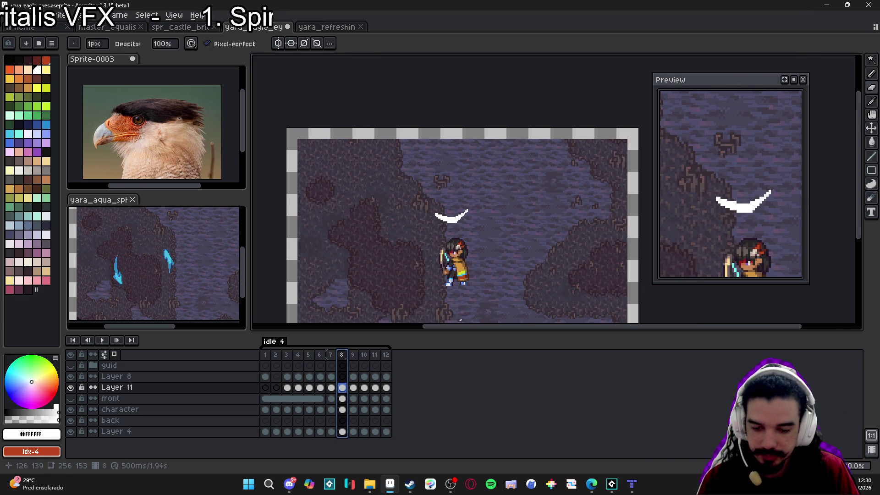
{"action": "left_click_drag", "start_coordinate": [476, 240], "coordinate": [458, 213]}
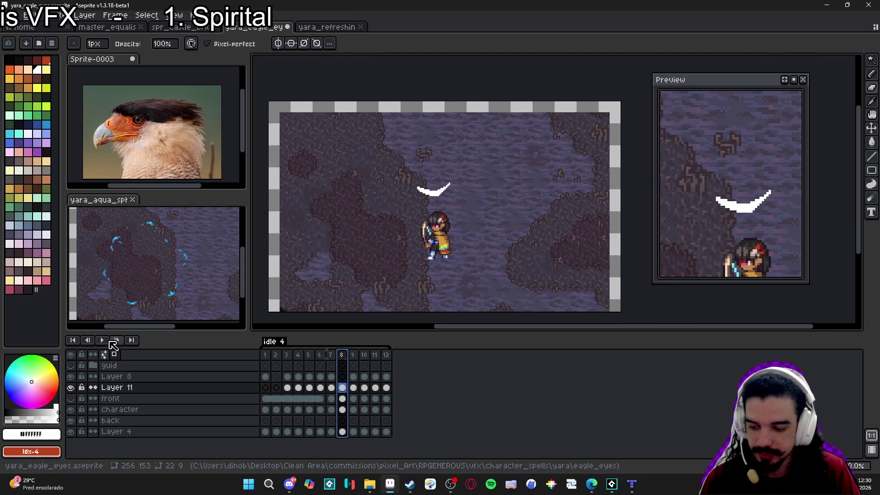
{"action": "left_click", "coordinate": [104, 340]}
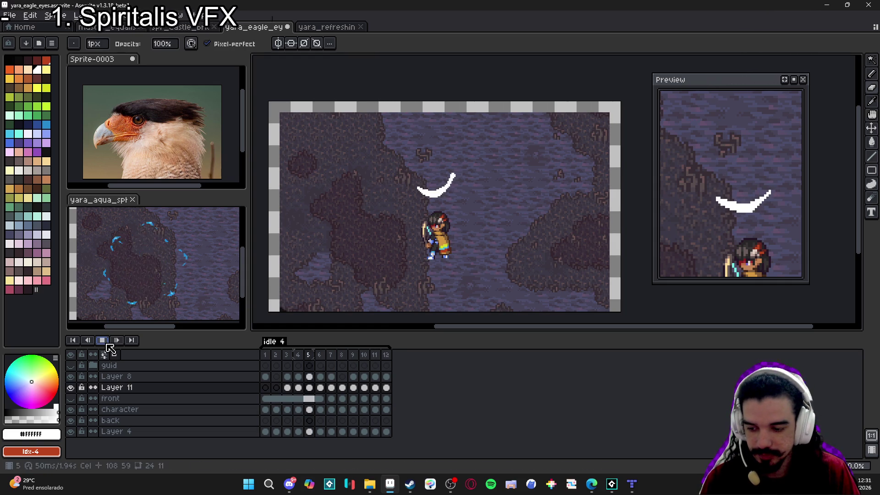
{"action": "left_click", "coordinate": [107, 343]}
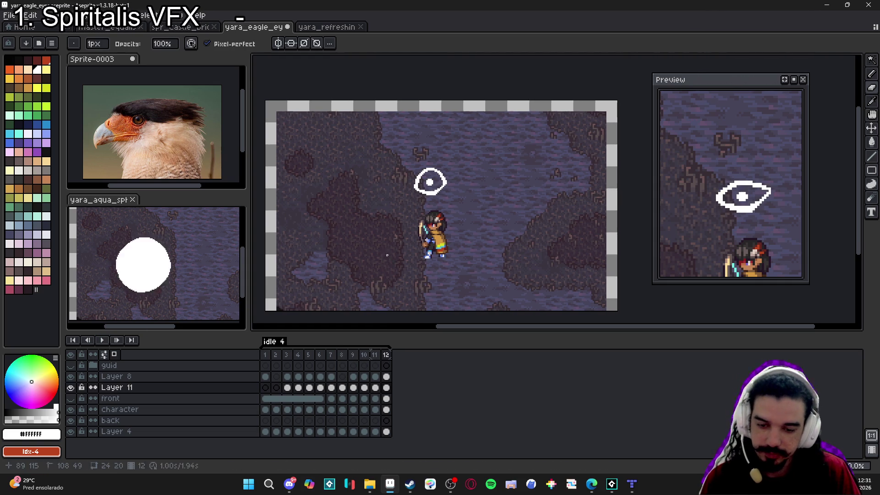
Step: Export the animation as yara_eagle_eyes.gif resized to 400%
{"action": "key", "text": "ctrl+alt+shift+s"}
{"action": "left_click", "coordinate": [383, 127]}
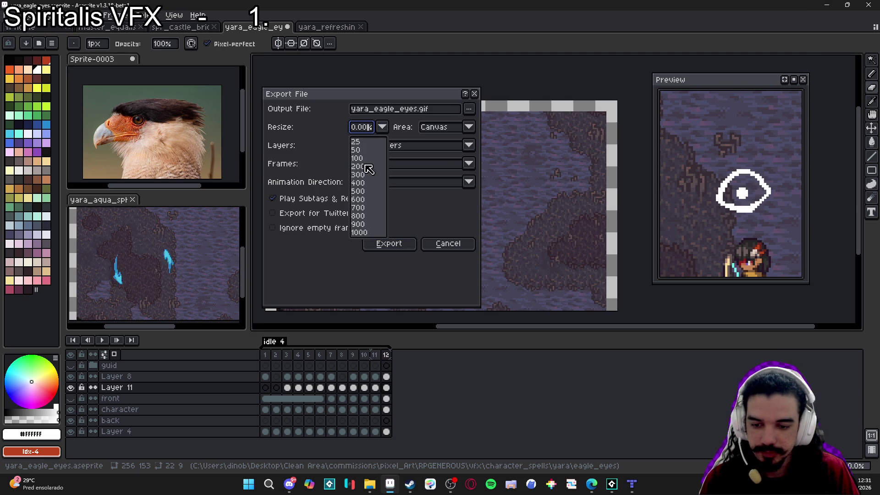
{"action": "left_click", "coordinate": [367, 183]}
{"action": "left_click", "coordinate": [399, 246]}
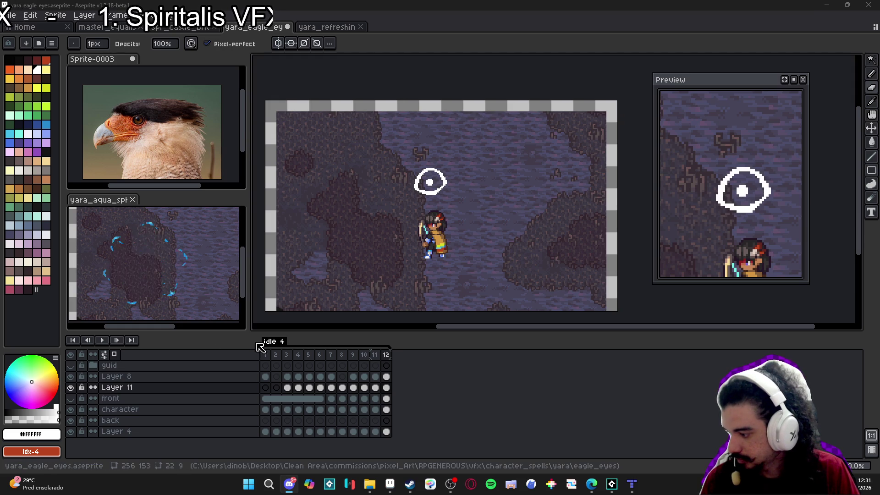
{"action": "key", "text": "alt+Tab"}
Step: Navigate up to yara, open the eagle_eyes folder and select the exported GIF
{"action": "left_click", "coordinate": [313, 160]}
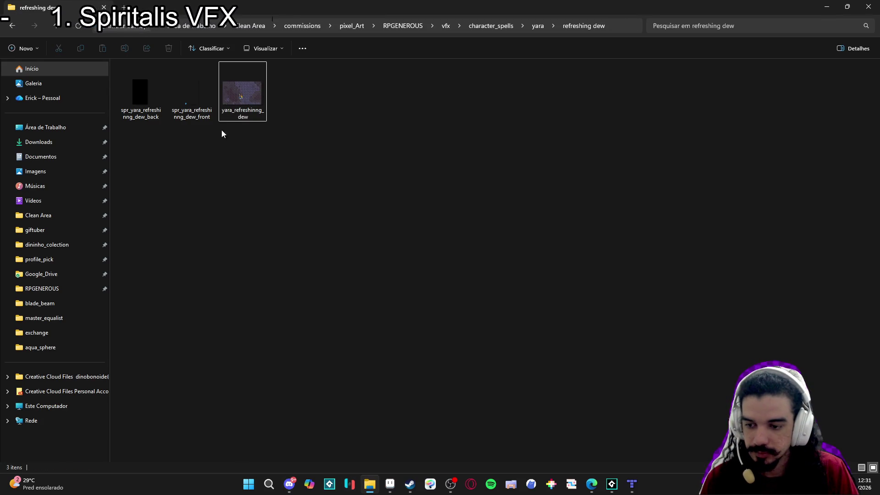
{"action": "left_click", "coordinate": [538, 27]}
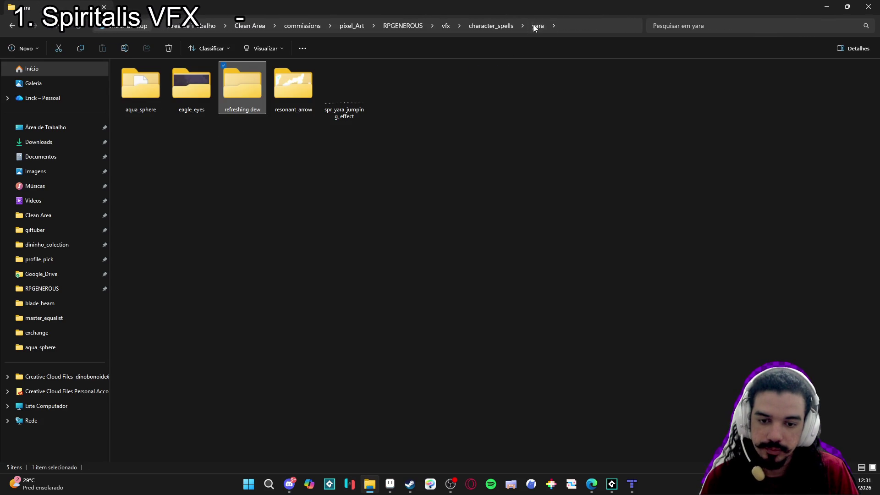
{"action": "left_click", "coordinate": [188, 91]}
{"action": "double_click", "coordinate": [188, 92]}
{"action": "left_click", "coordinate": [195, 109]}
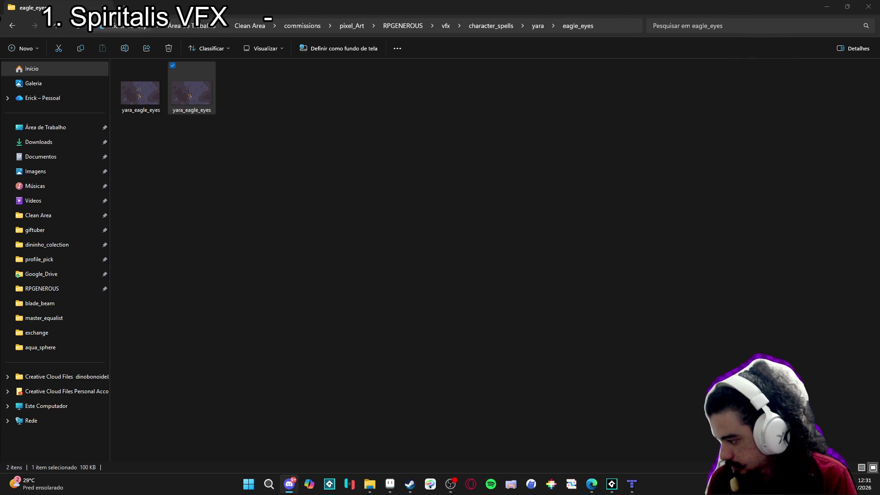
Step: Switch to Edge and open the Twitch channel page from the address bar
{"action": "key", "text": "alt+Tab"}
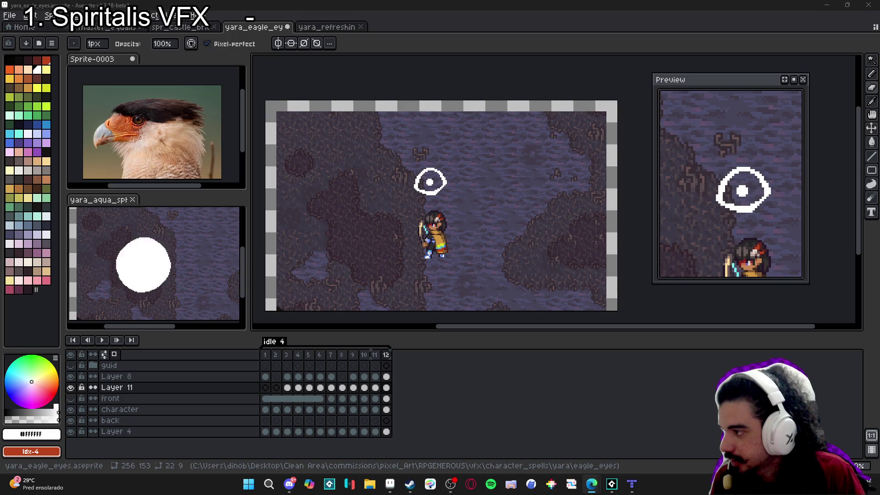
{"action": "key", "text": "alt+Tab"}
{"action": "type", "text": "tw"}
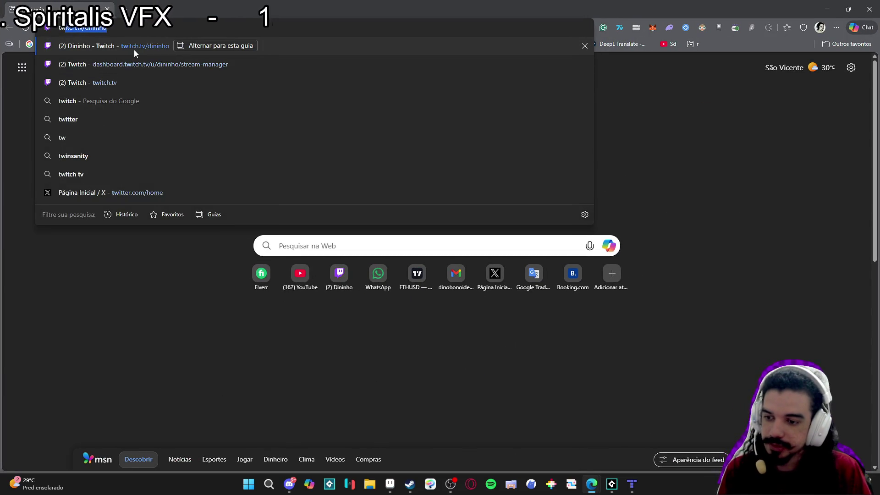
{"action": "left_click", "coordinate": [134, 49]}
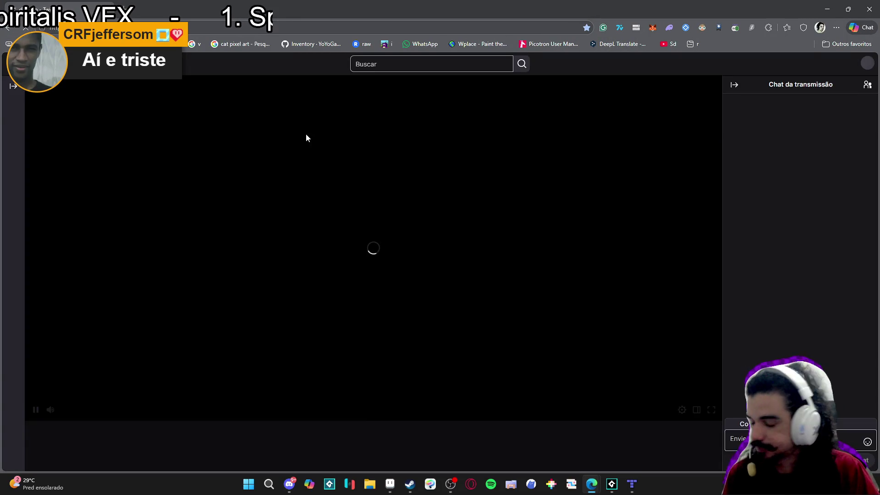